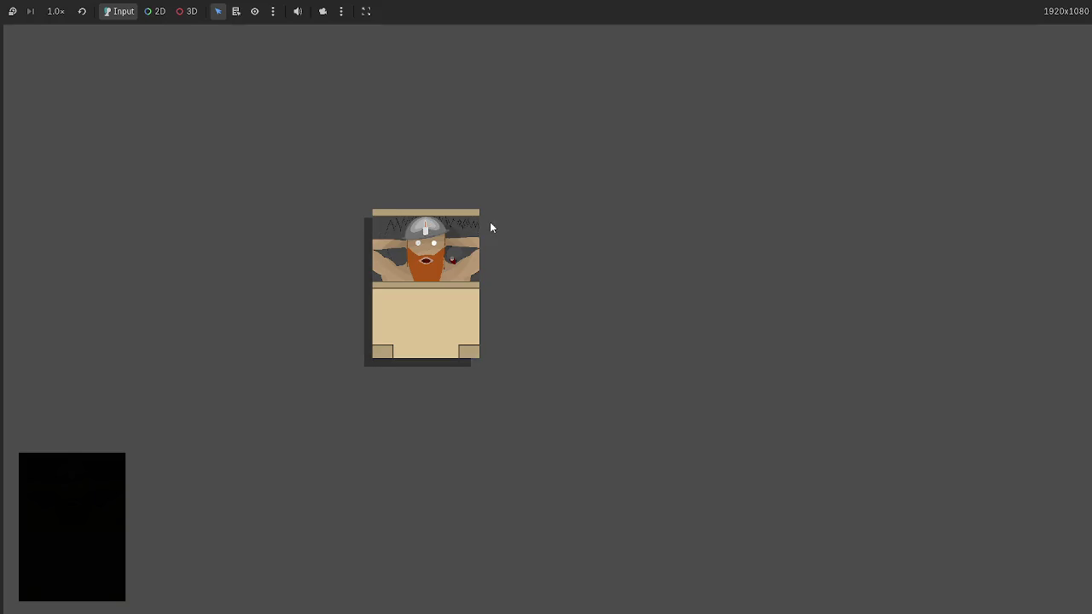
Stop the game test run and scroll back up through dwarf_miner.gd
key(F8)
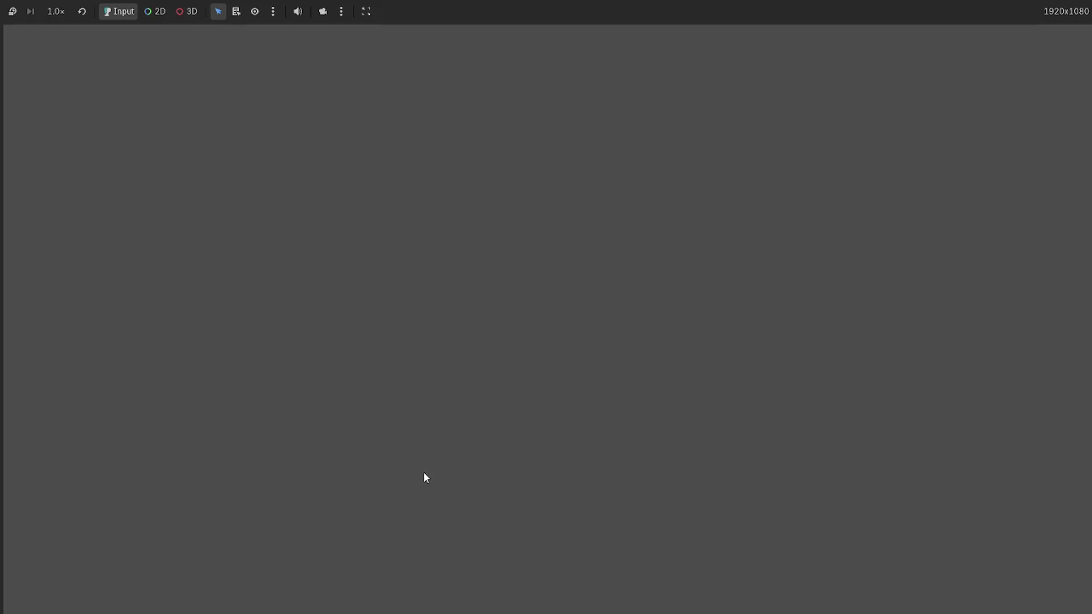
scroll(541, 418, up, 4)
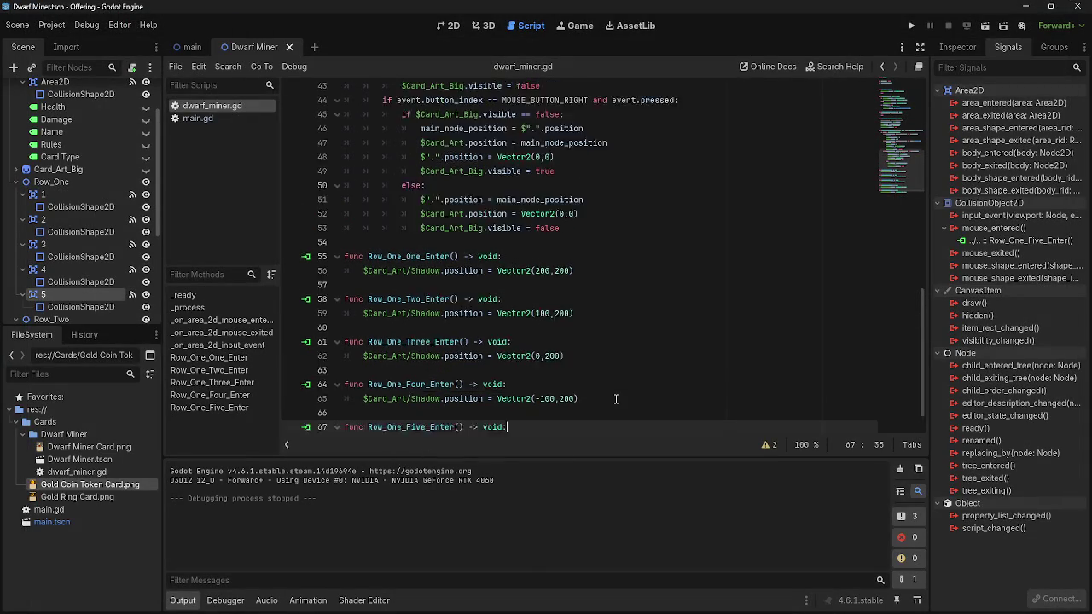
Collapse Row_One, expand Row_Two, select its first cell and show that cell's signals list
scroll(607, 412, down, 4)
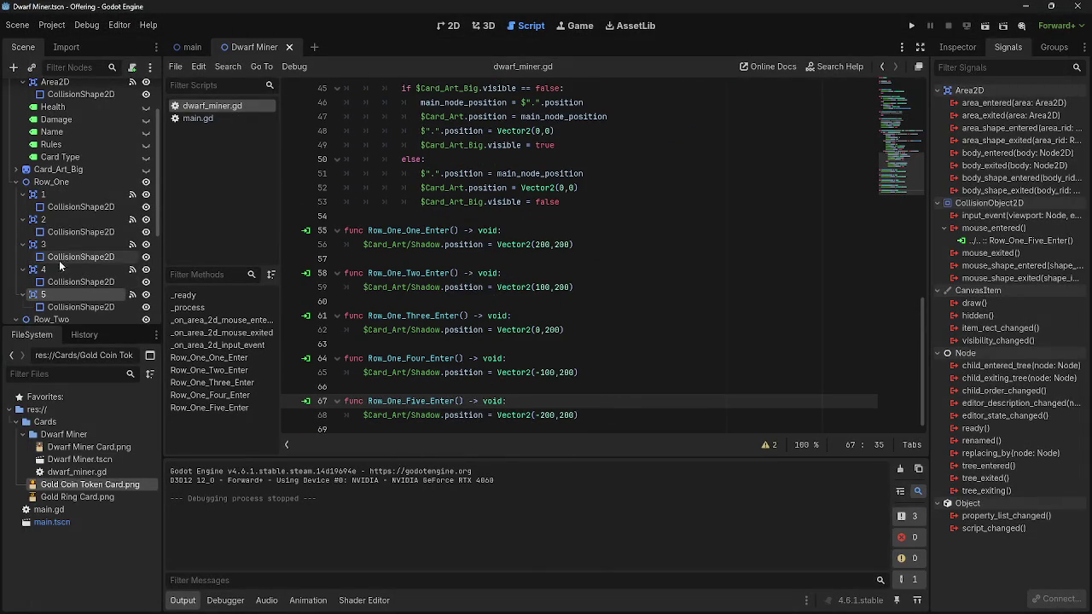
scroll(68, 299, down, 1)
click(15, 154)
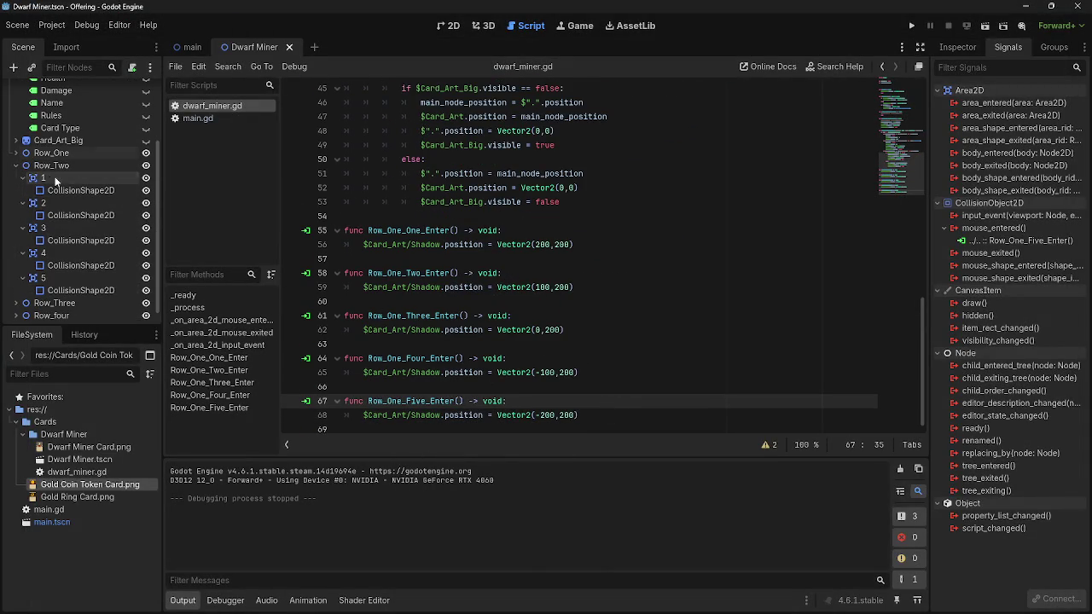
click(50, 177)
click(15, 165)
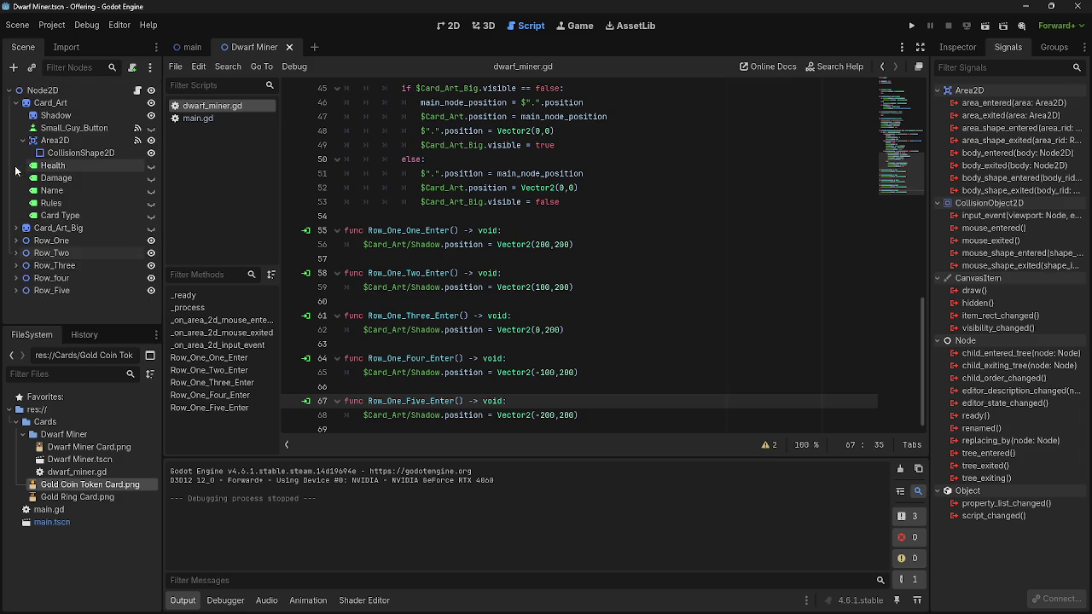
click(16, 252)
click(85, 278)
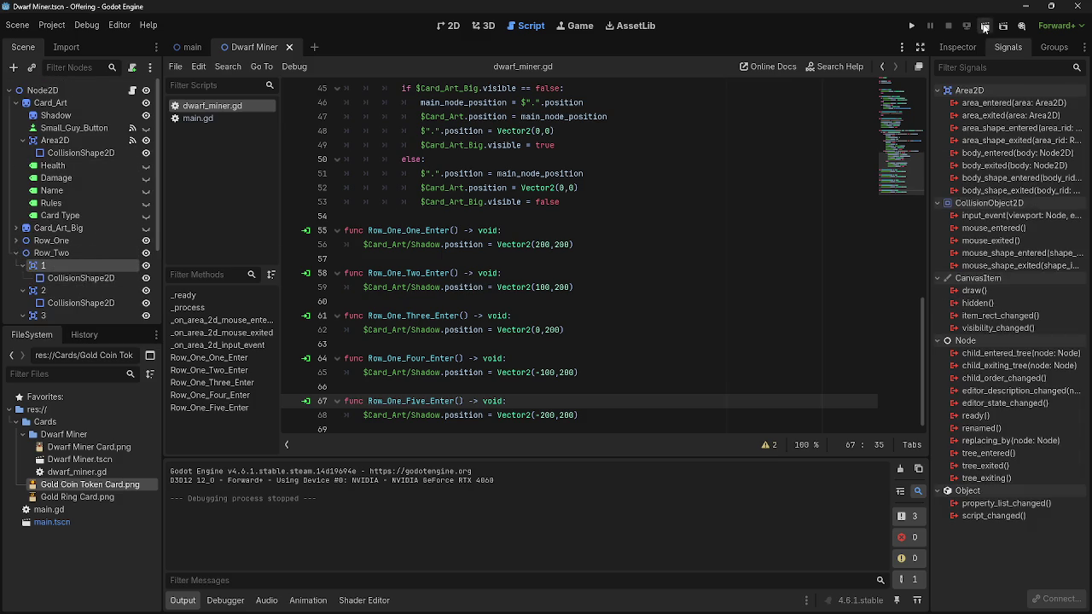
click(967, 52)
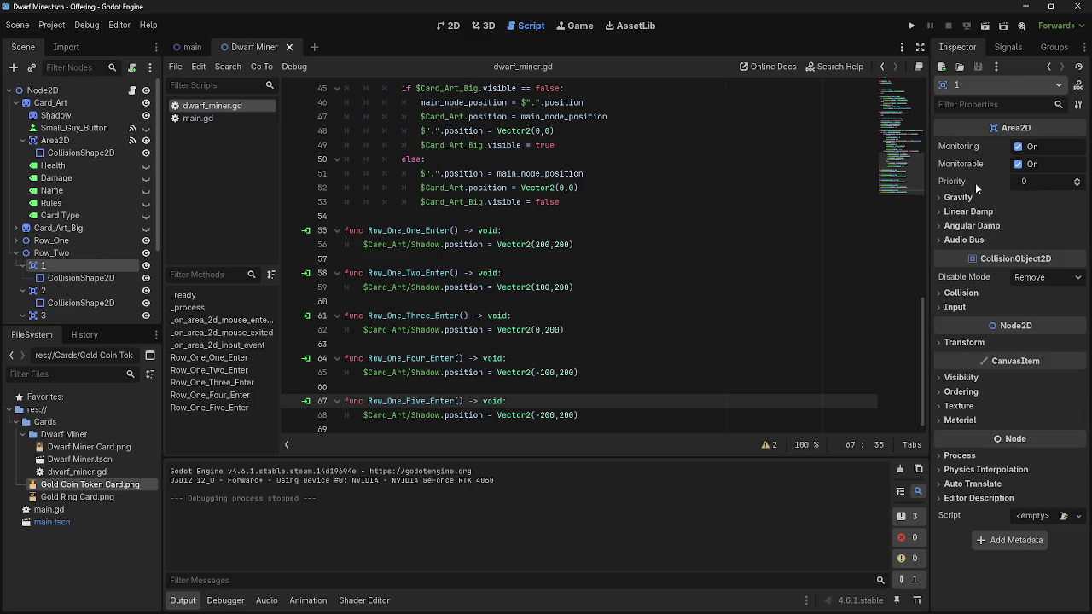
click(1005, 48)
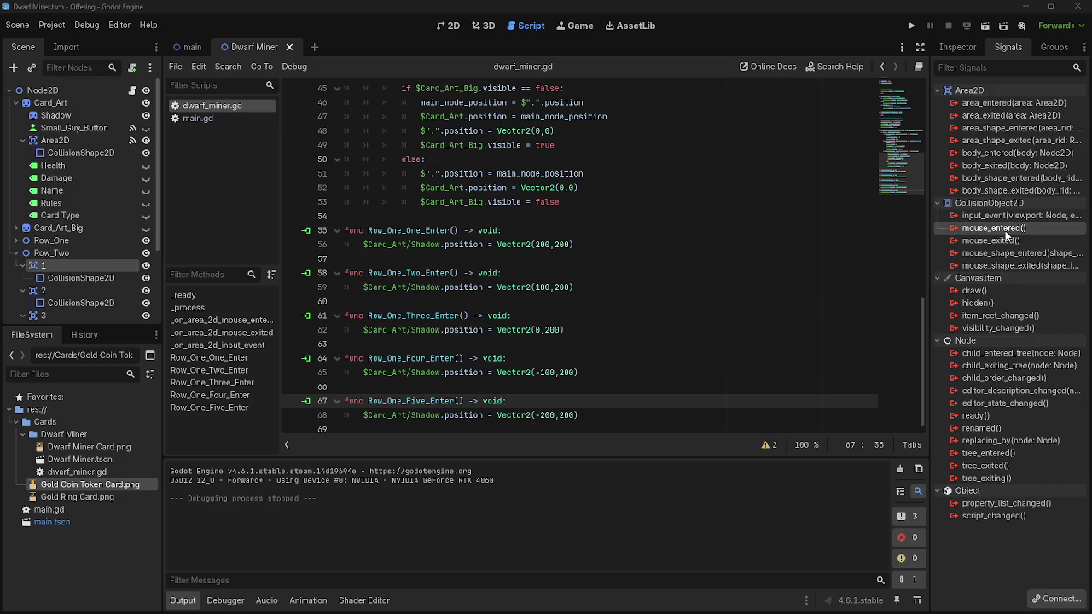
Connect the first Row_Two cell's mouse_entered signal to a new Row_Two_One_Enter function
double_click(993, 227)
text(Row_Two_One_Enter)
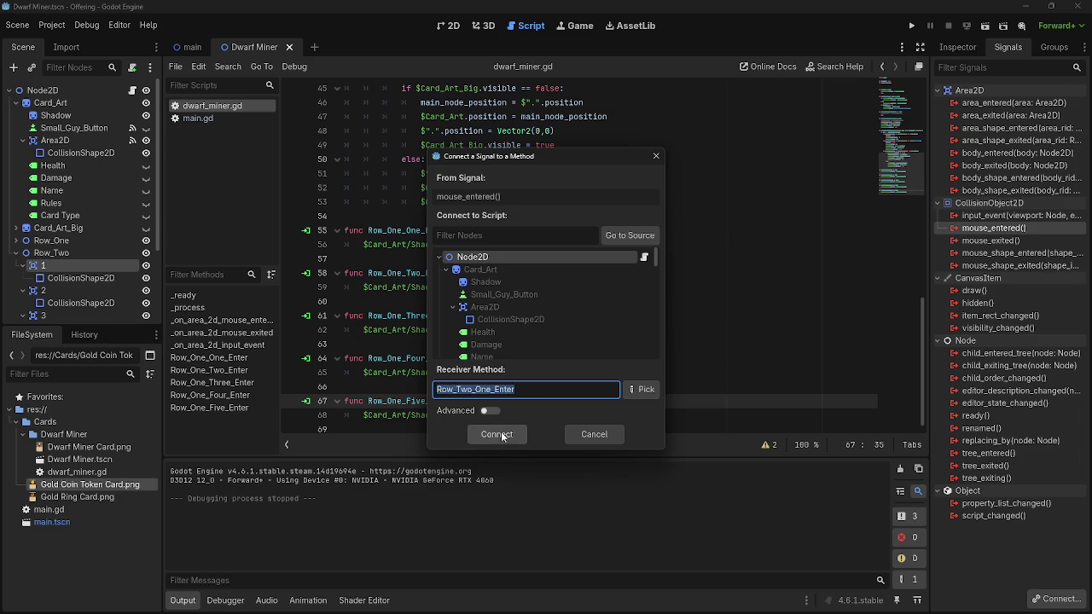
click(475, 396)
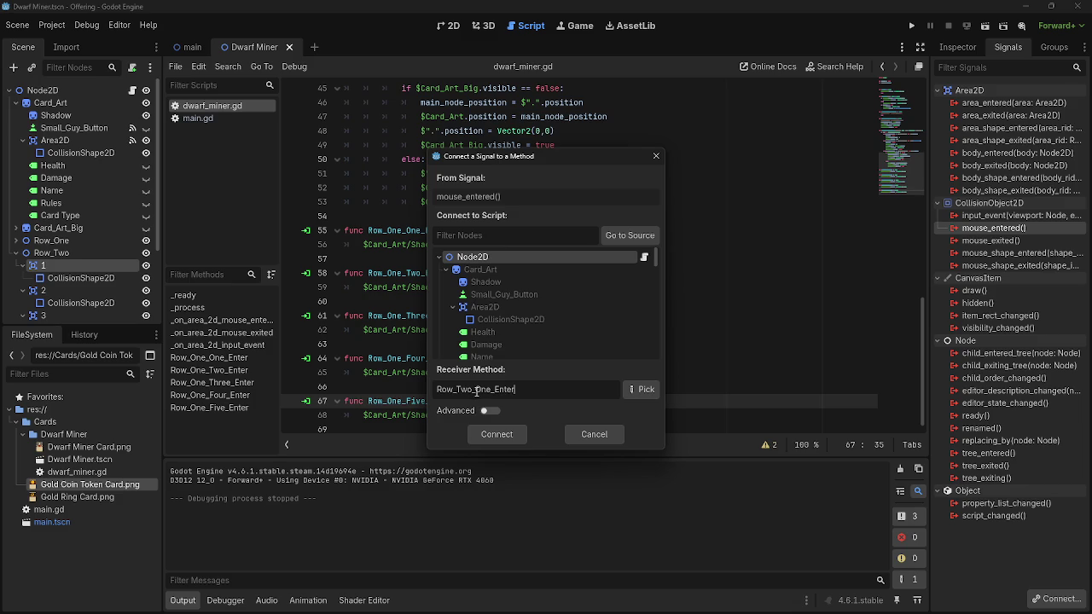
double_click(525, 391)
click(490, 389)
key(BackSpace)
key(BackSpace)
key(BackSpace)
drag(513, 392, 438, 391)
key(ctrl+c)
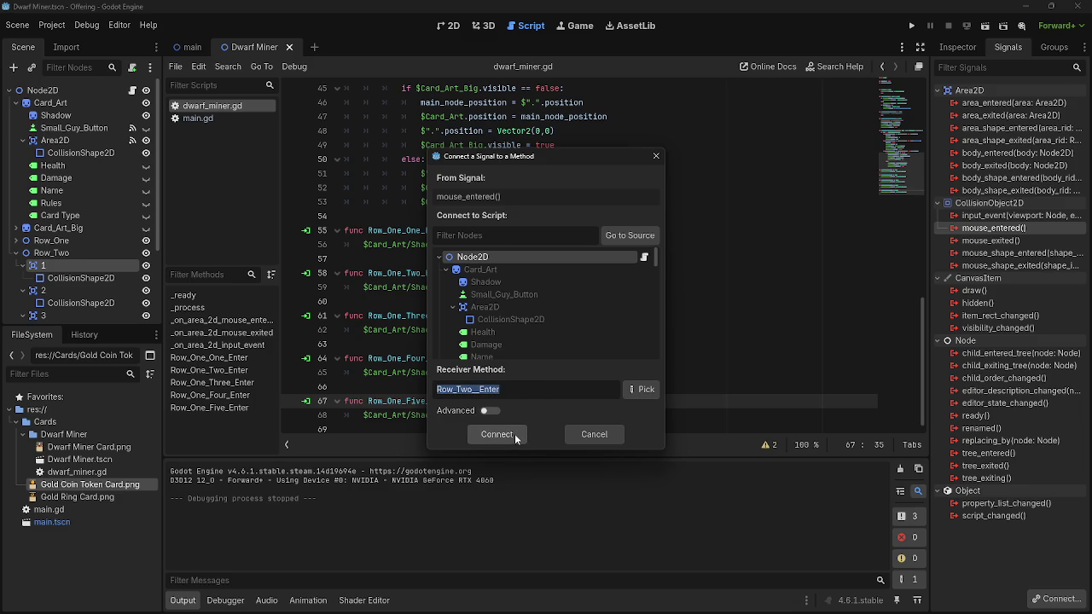
click(478, 390)
text(One)
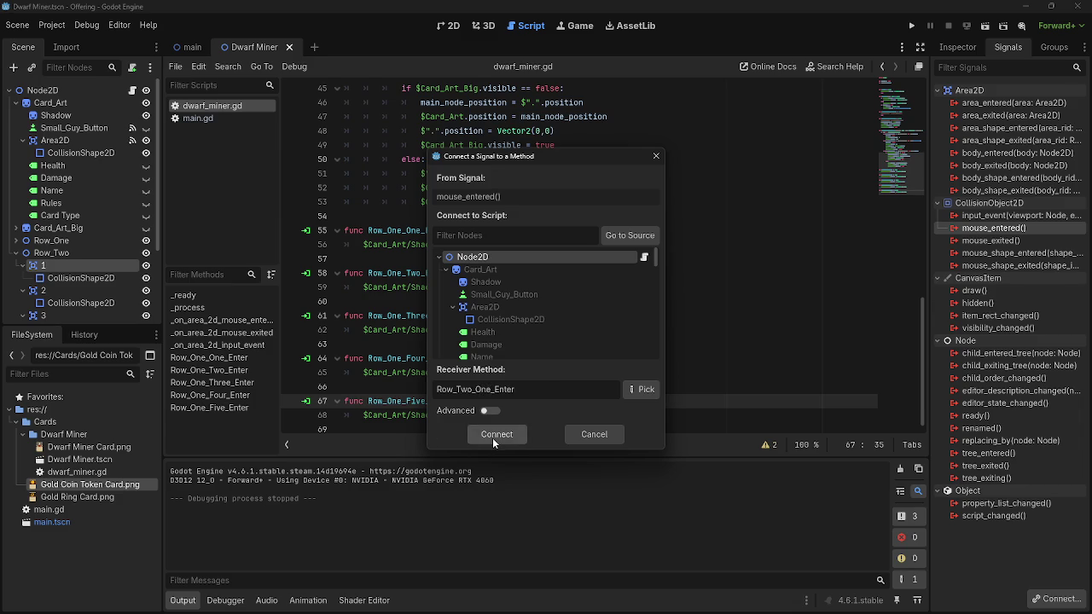
click(492, 436)
Connect the second Row_Two cell's mouse_entered signal to Row_Two_Two_Enter
click(77, 290)
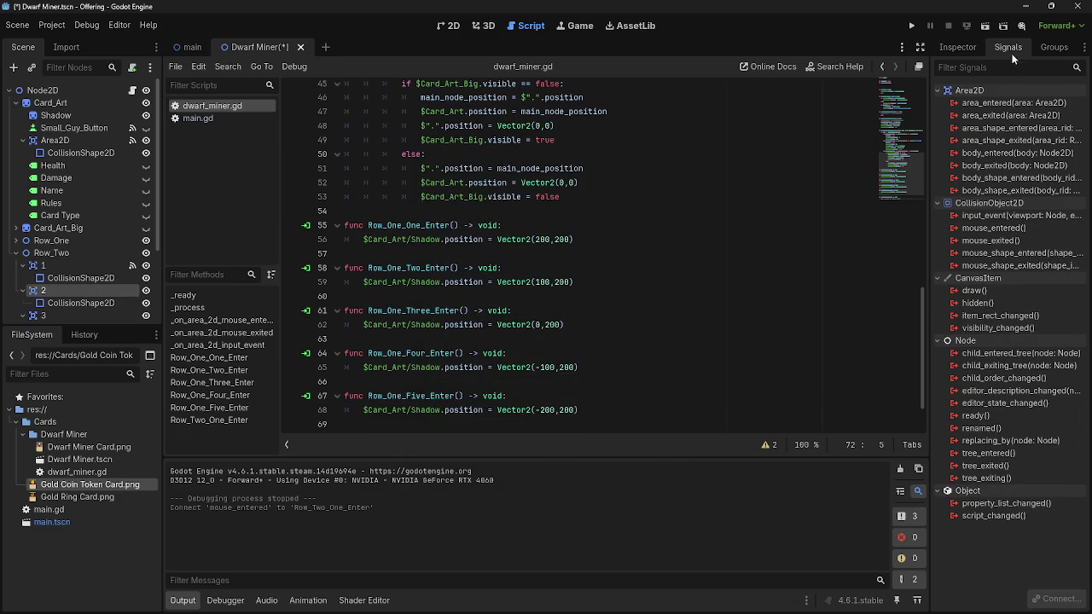
double_click(996, 228)
key(ctrl+v)
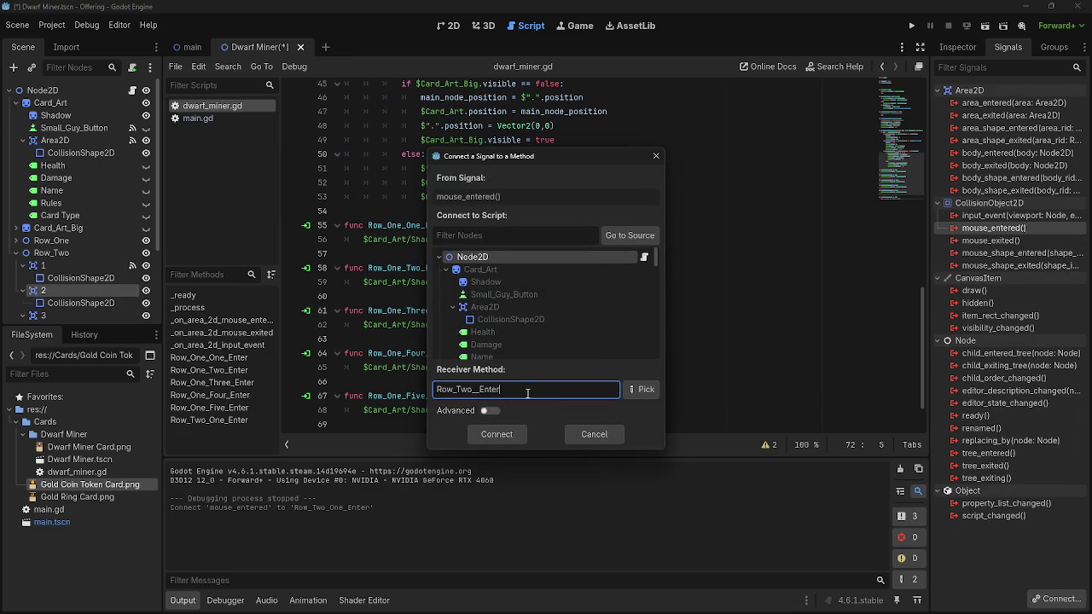
key(Left)
key(Left)
key(Left)
key(BackSpace)
key(BackSpace)
key(BackSpace)
text(Tw)
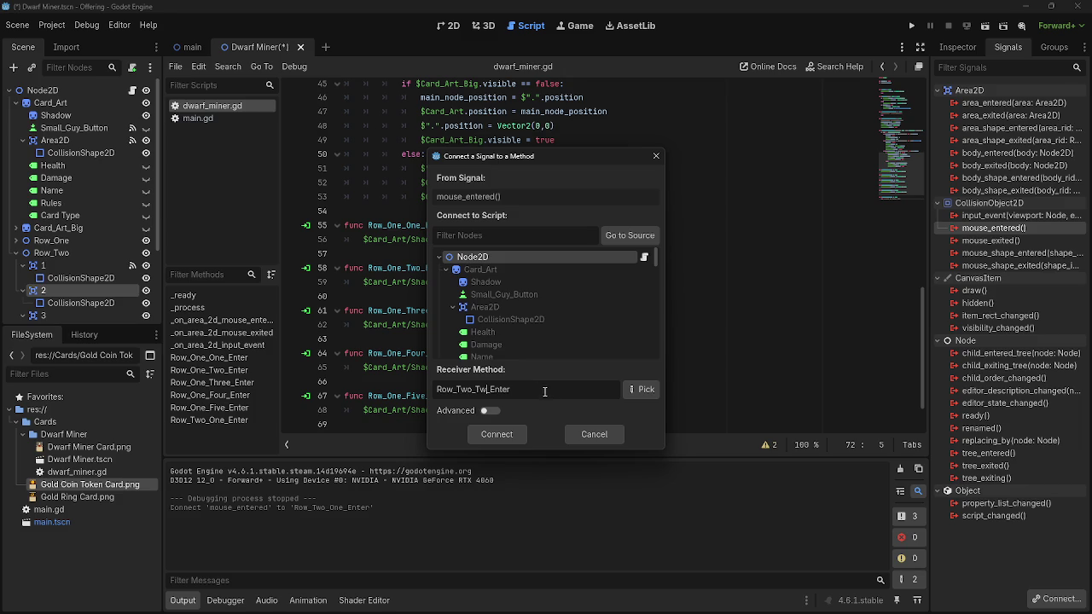
click(502, 435)
scroll(64, 294, down, 2)
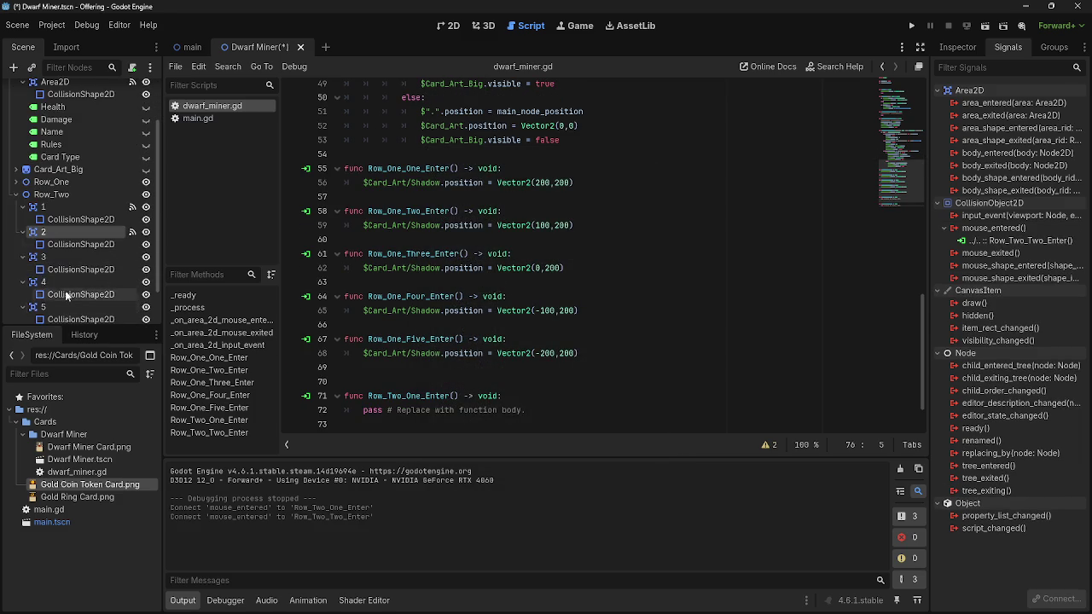
Connect the third Row_Two cell's mouse_entered signal to Row_Two_Three_Enter
click(61, 261)
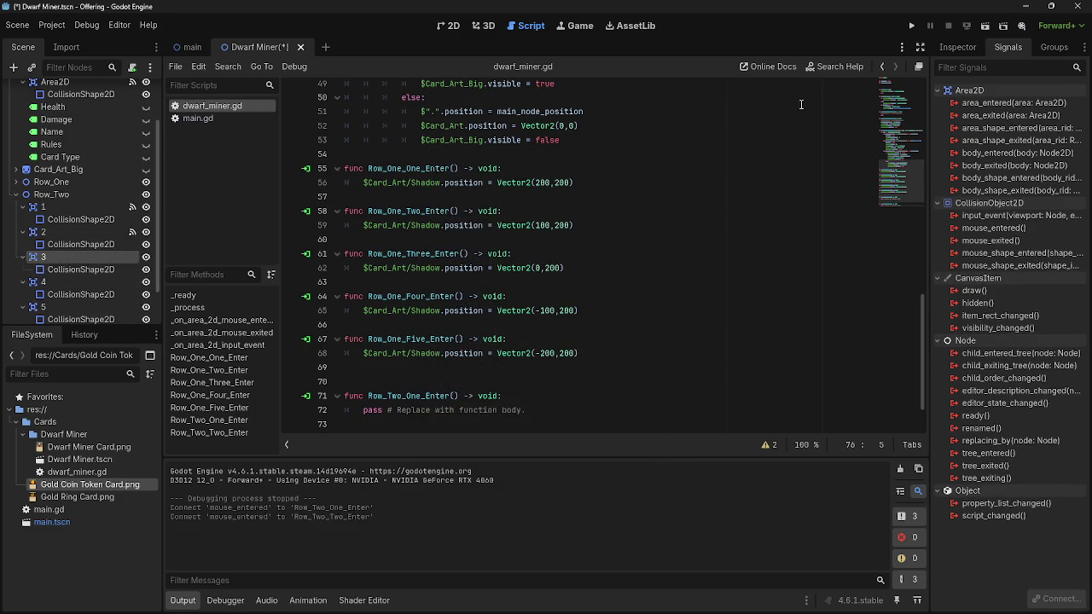
double_click(998, 229)
text(Row_Two_Enter)
key(Left)
key(Left)
key(Left)
key(BackSpace)
key(BackSpace)
key(BackSpace)
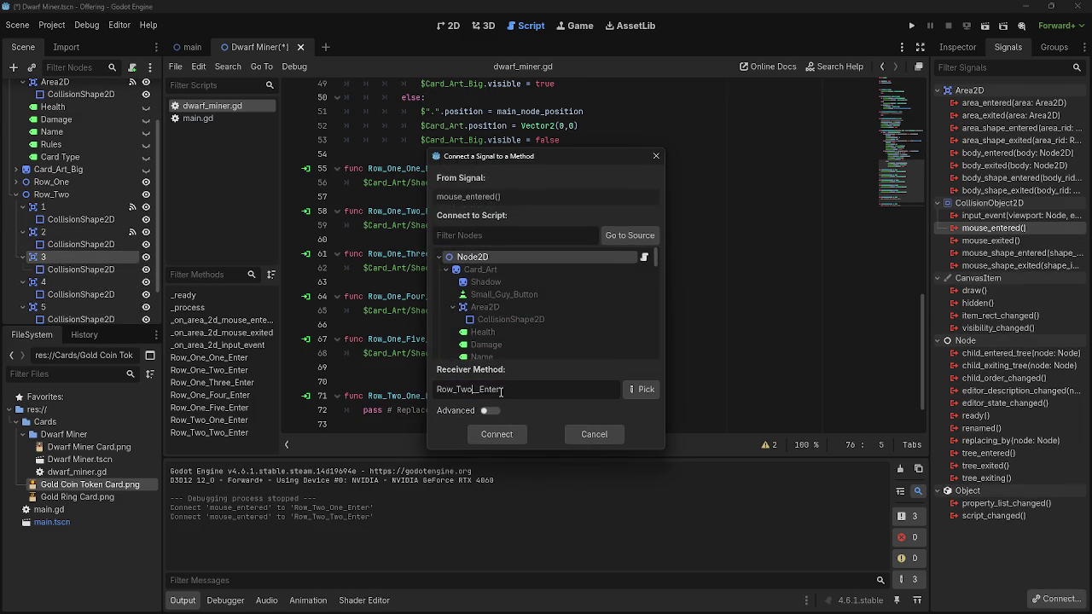
text(Three_)
click(501, 435)
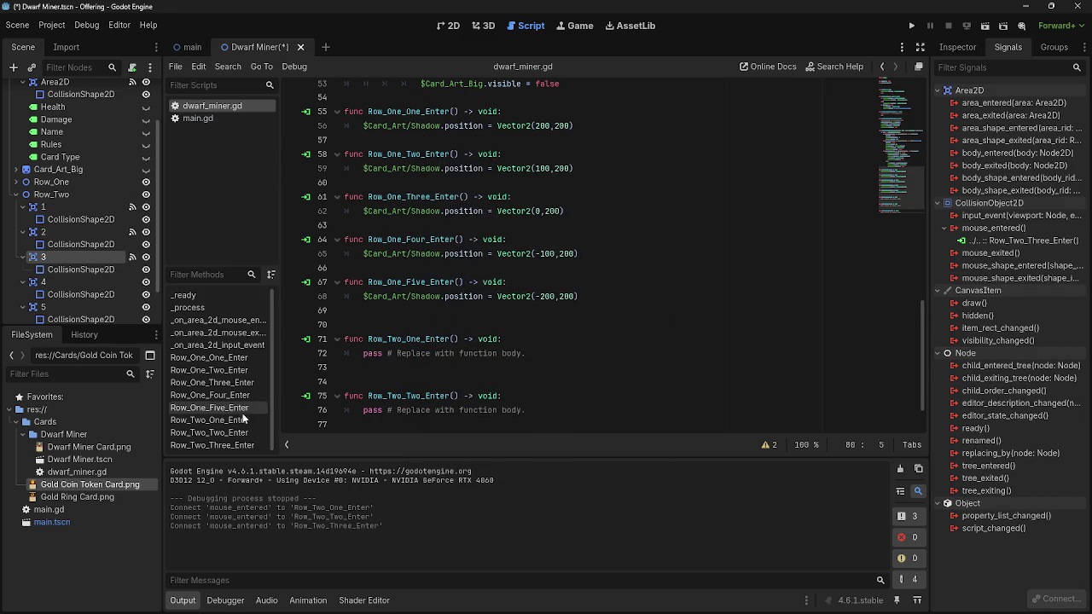
Connect the fourth Row_Two cell's mouse_entered signal to Row_Two_Four_Enter
click(67, 280)
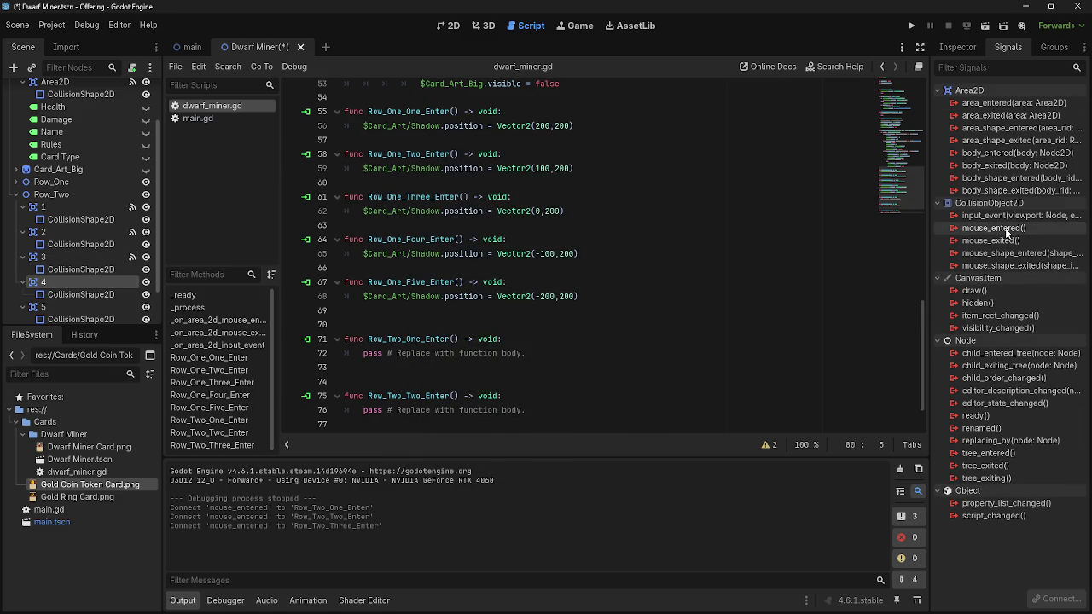
double_click(994, 228)
click(523, 392)
click(474, 390)
text(_Four)
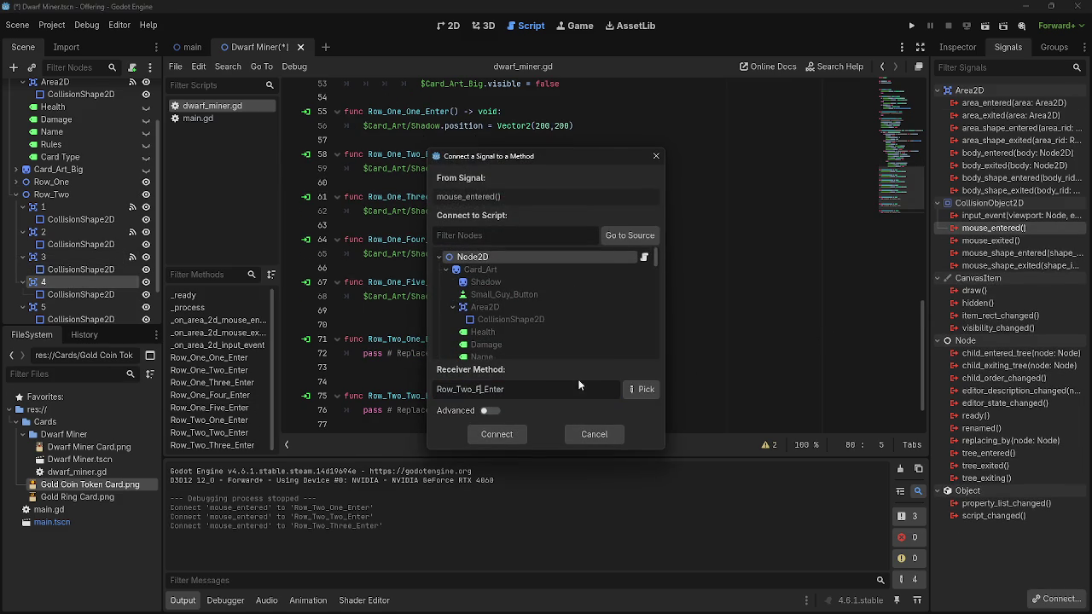
click(502, 435)
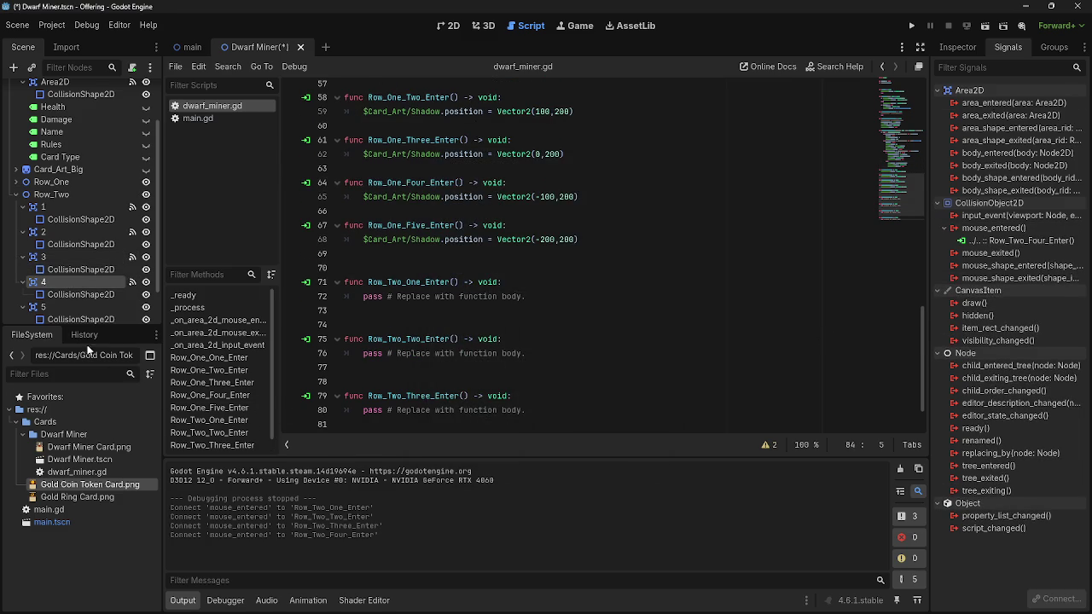
Connect the fifth cell's mouse_entered to Row_Two_Five_Enter and delete an extra blank line
click(43, 306)
double_click(1009, 229)
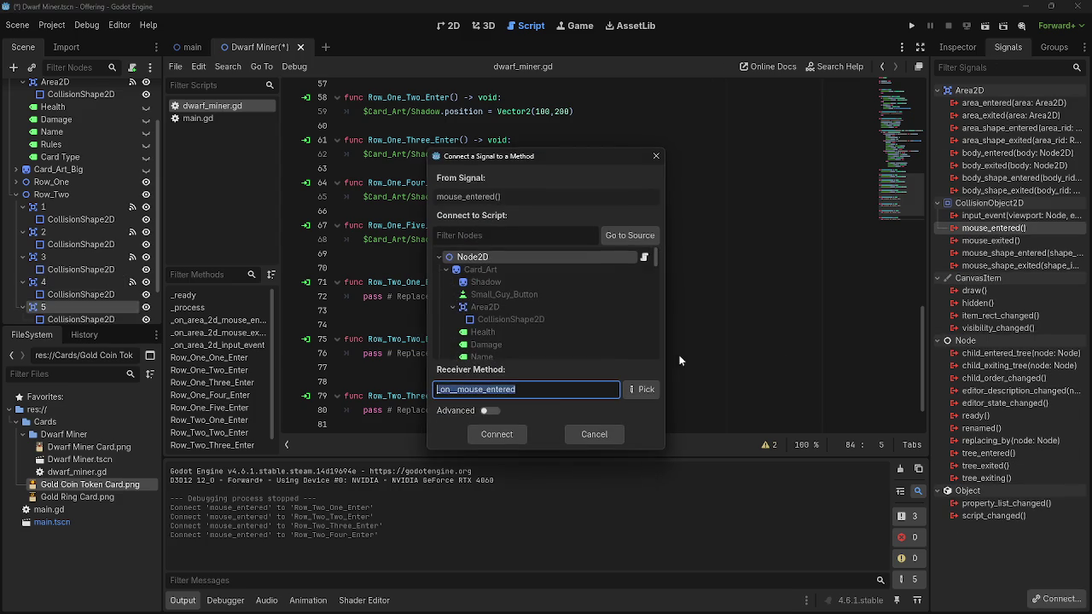
key(ctrl+v)
key(Left)
key(Left)
key(Left)
text(Five_)
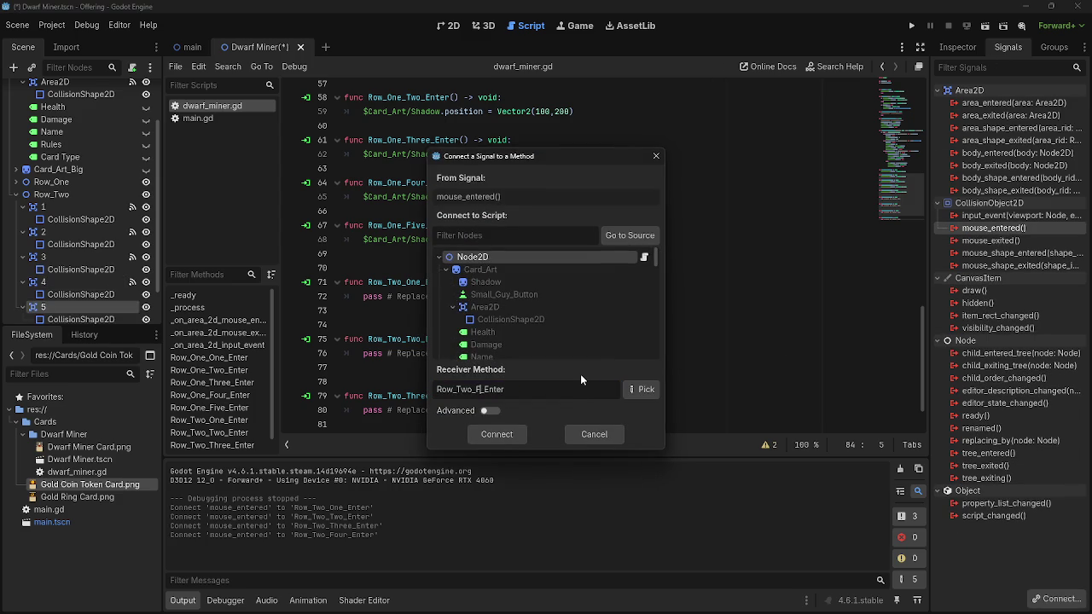
click(498, 434)
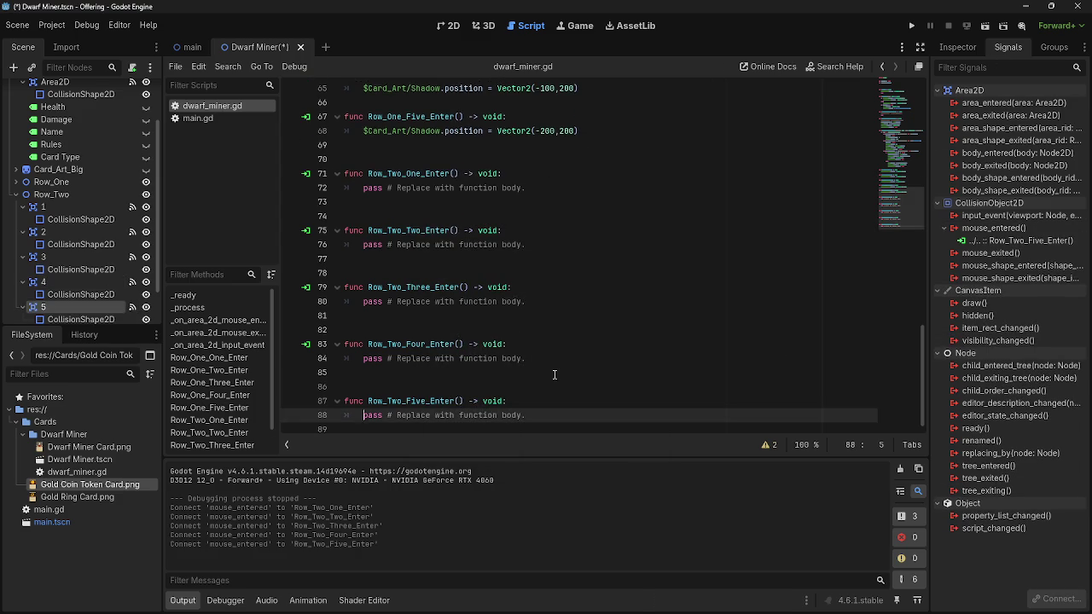
click(379, 386)
key(BackSpace)
Remove the extra blank lines between the new Row_Two handler functions
click(388, 311)
key(Delete)
click(392, 253)
key(Delete)
click(401, 204)
key(Delete)
click(403, 155)
key(BackSpace)
Make Row_Two_One_Enter set the shadow position to Vector2(200,100)
scroll(546, 214, up, 5)
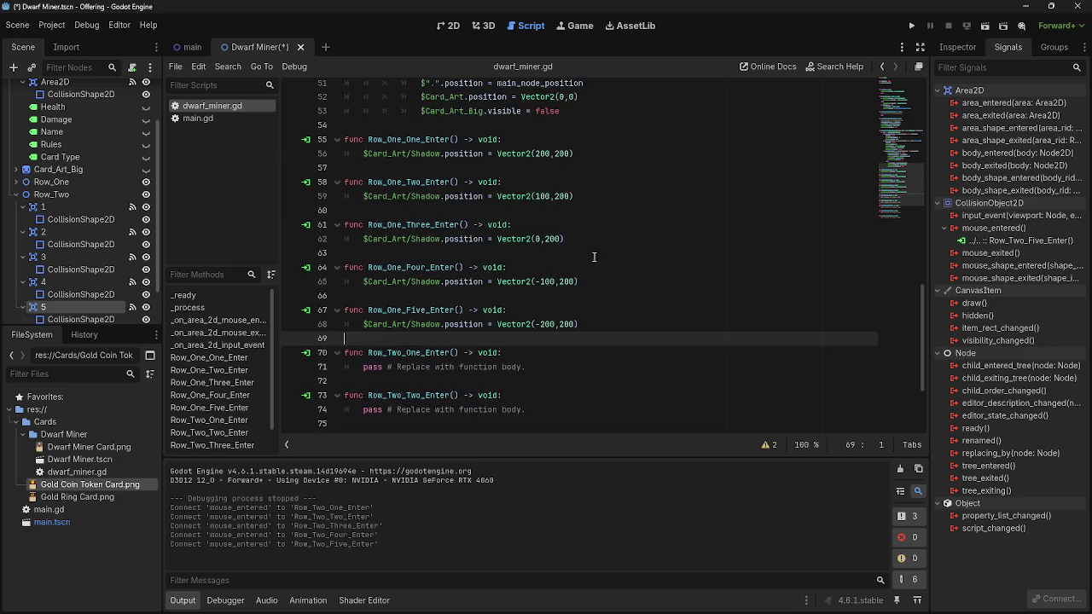
scroll(585, 267, down, 2)
drag(585, 240, 365, 240)
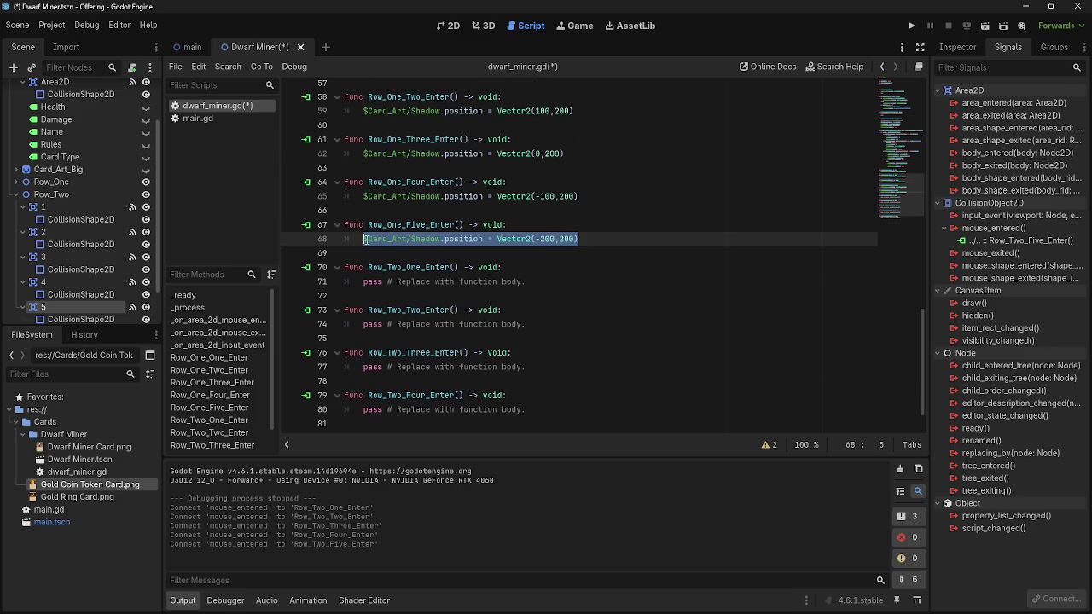
key(ctrl+c)
click(558, 281)
key(shift+Home)
key(ctrl+v)
click(565, 281)
key(BackSpace)
text(1)
click(550, 281)
drag(550, 282, 539, 281)
key(Left)
key(BackSpace)
Make Row_Two_Two_Enter set the shadow position to Vector2(100,100)
scroll(638, 296, up, 1)
scroll(638, 296, up, 2)
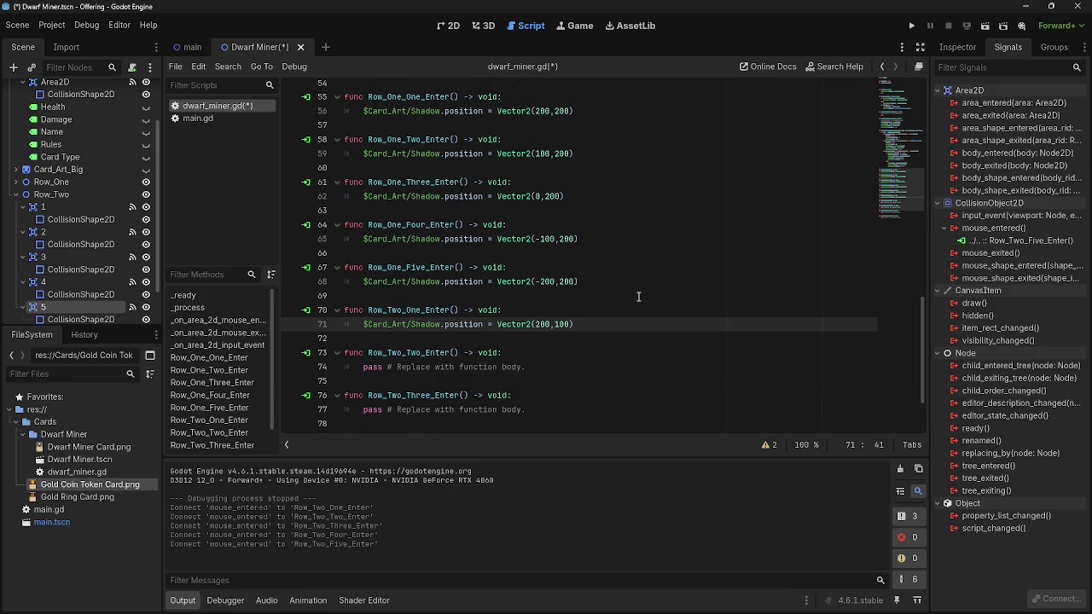
scroll(638, 296, down, 3)
mouse_move(596, 248)
mouse_down()
mouse_move(354, 246)
mouse_move(364, 245)
mouse_up()
key(ctrl+c)
drag(558, 292, 363, 289)
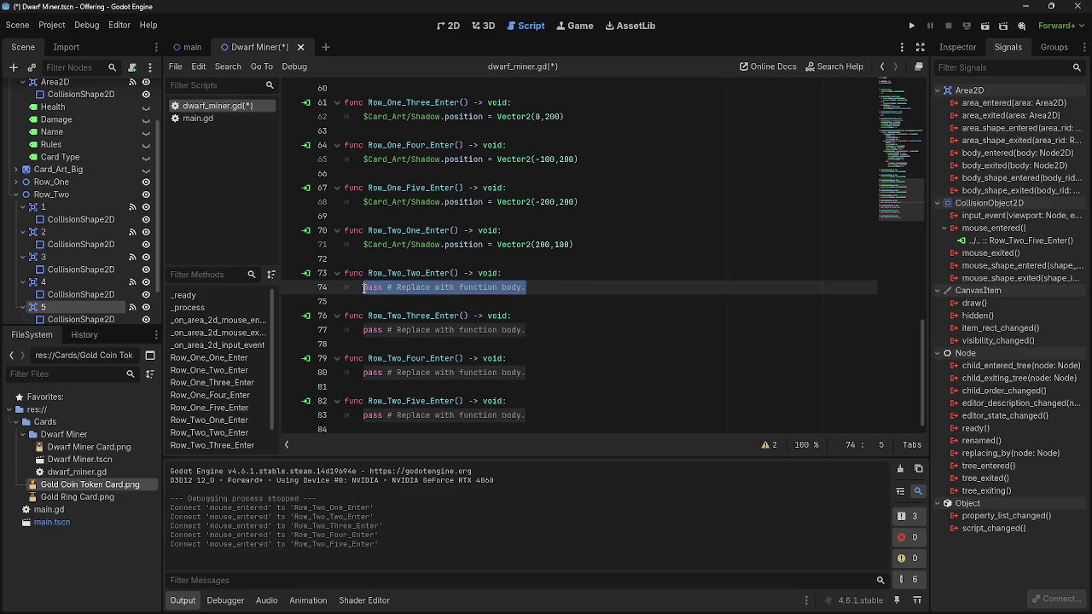
key(ctrl+v)
key(Delete)
text(1)
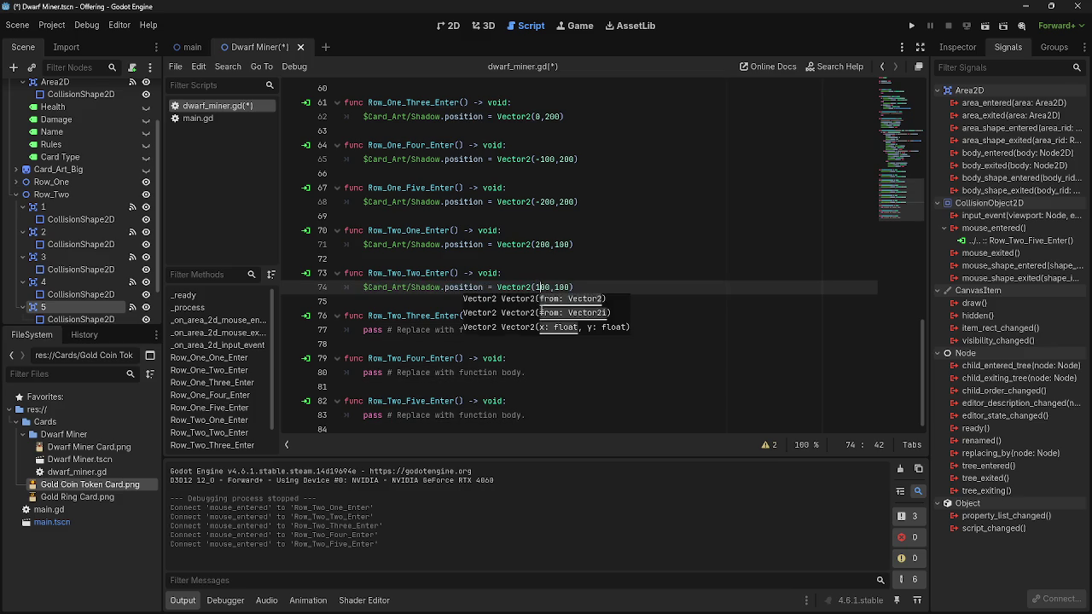
Set Row_Two_Three/Four/Five_Enter shadows to x 0, -100 and -200, then run the game
click(533, 331)
drag(526, 329, 364, 331)
key(ctrl+v)
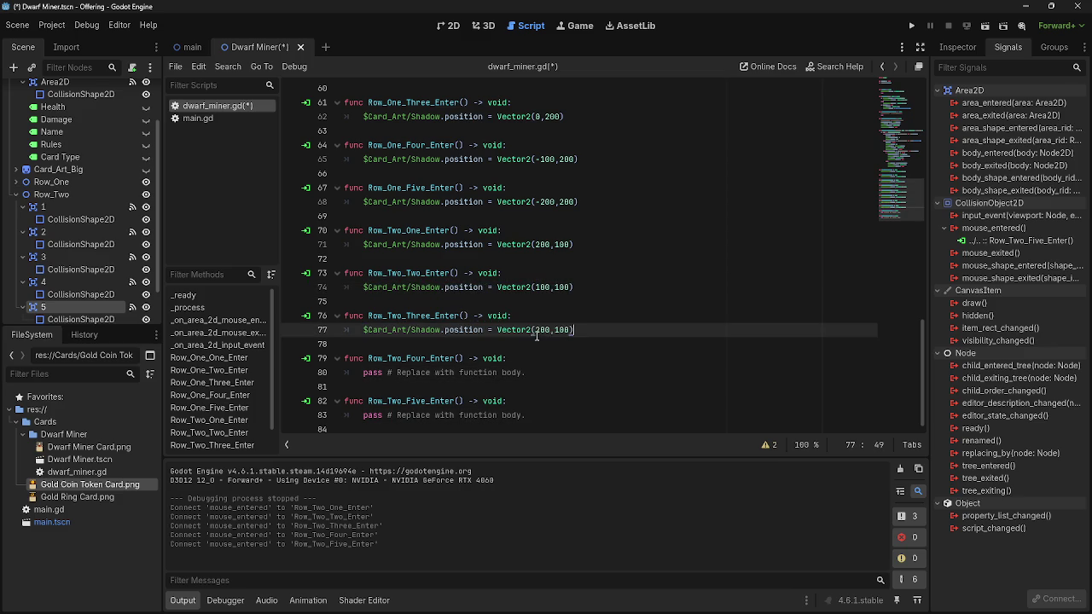
key(Delete)
drag(527, 372, 363, 373)
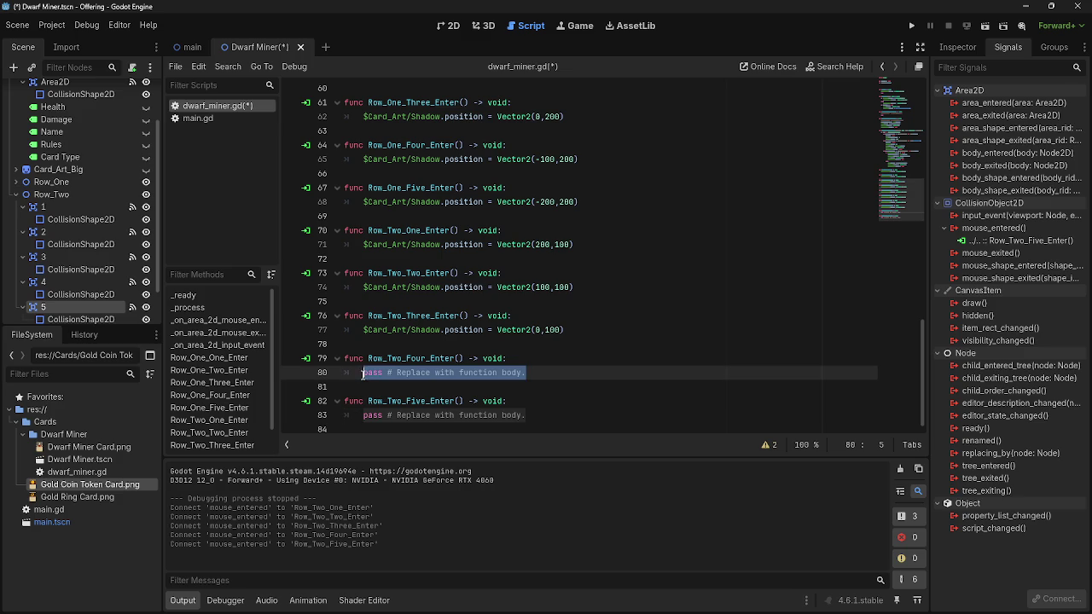
key(ctrl+v)
click(536, 372)
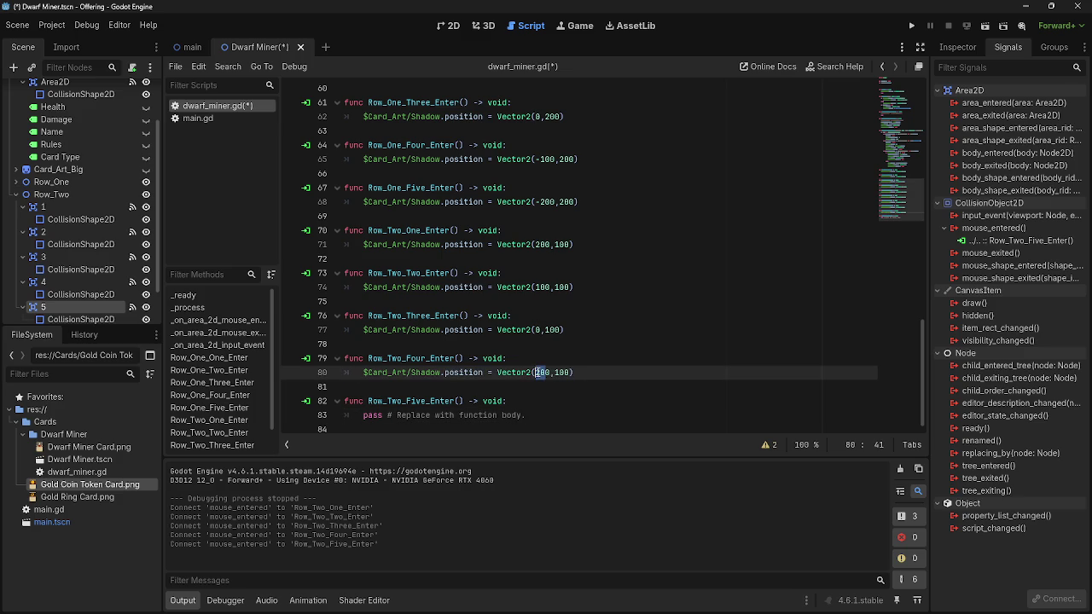
text(-10)
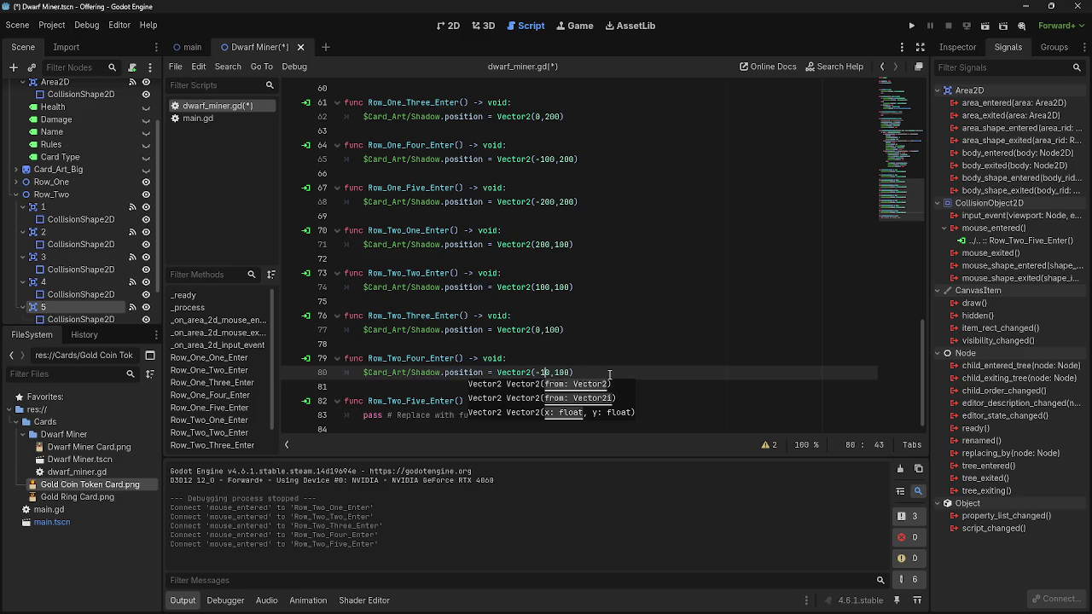
drag(527, 415, 363, 416)
key(ctrl+v)
click(536, 415)
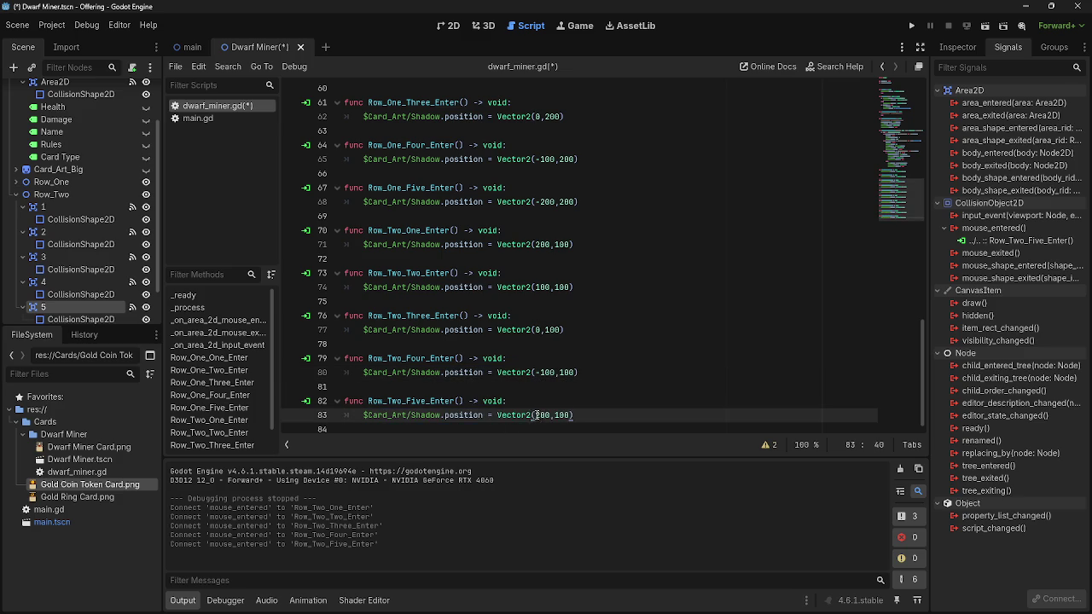
text(-)
click(911, 26)
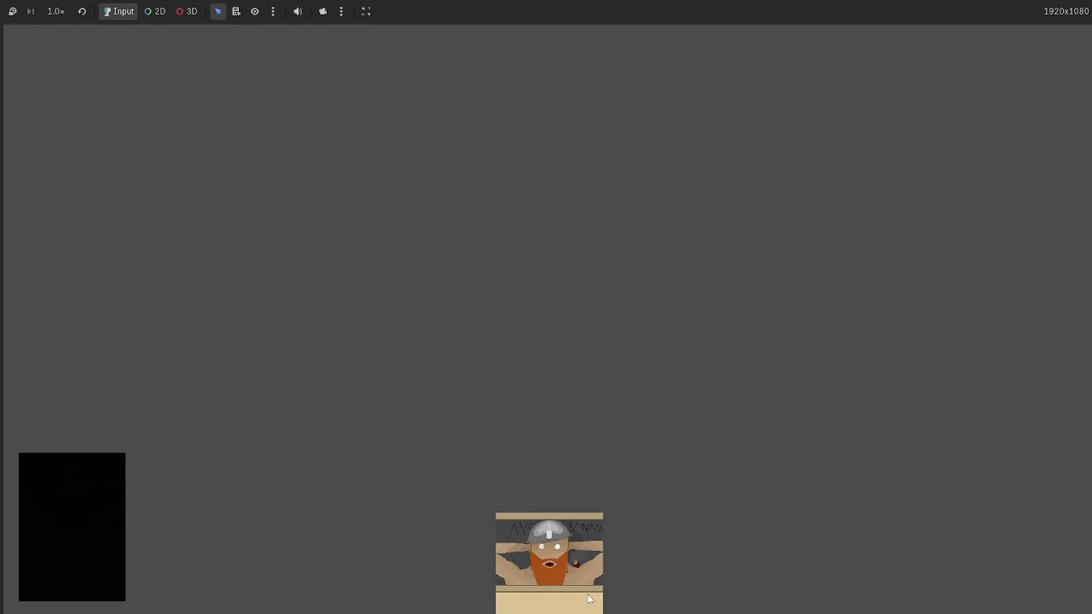
Drag the card to the screen centre to test the hover, then stop the game
mouse_move(546, 559)
mouse_down()
mouse_move(430, 321)
mouse_move(429, 284)
mouse_up()
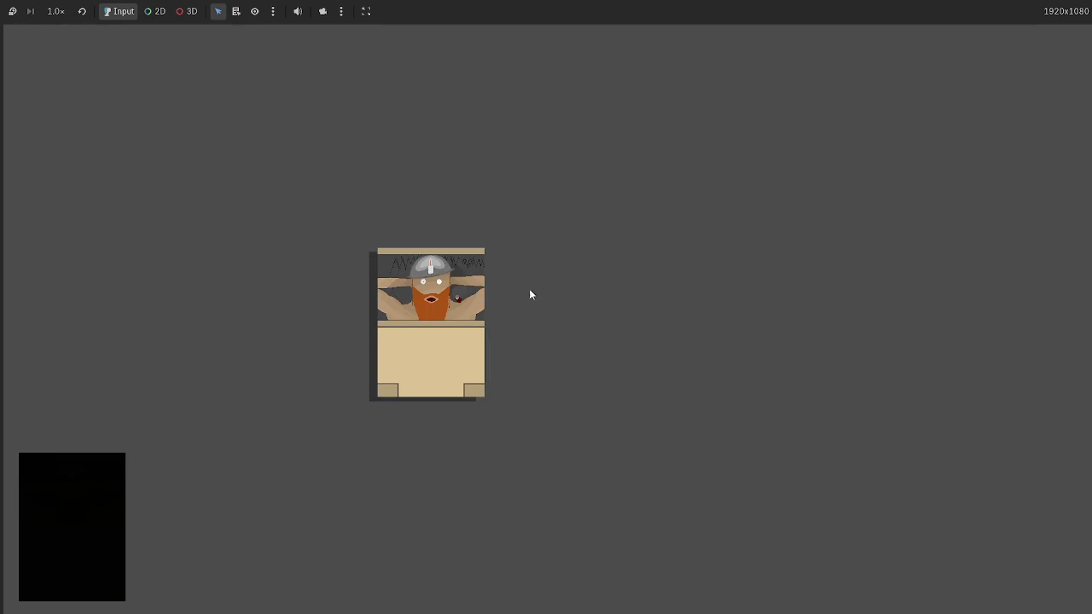
key(F8)
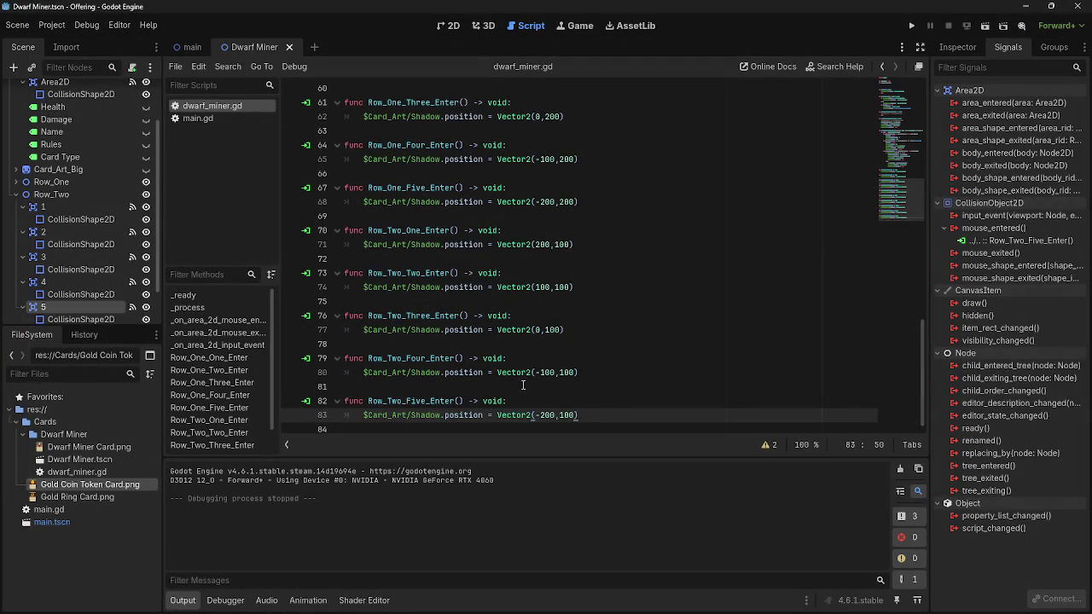
Collapse Row_Two and expand Row_Three, selecting its first cell, node 1
click(52, 194)
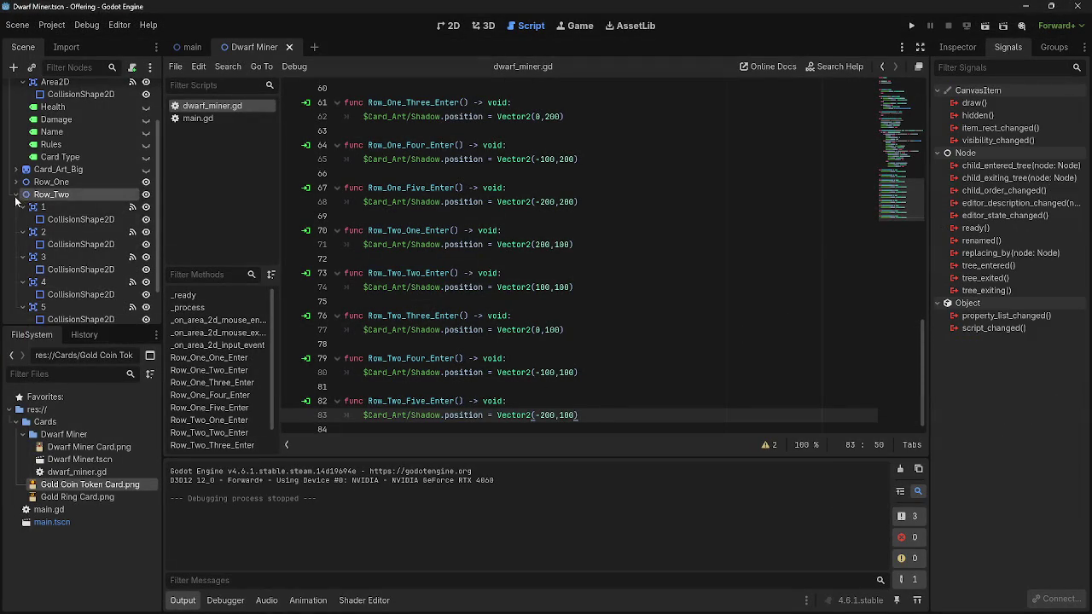
click(16, 195)
double_click(56, 266)
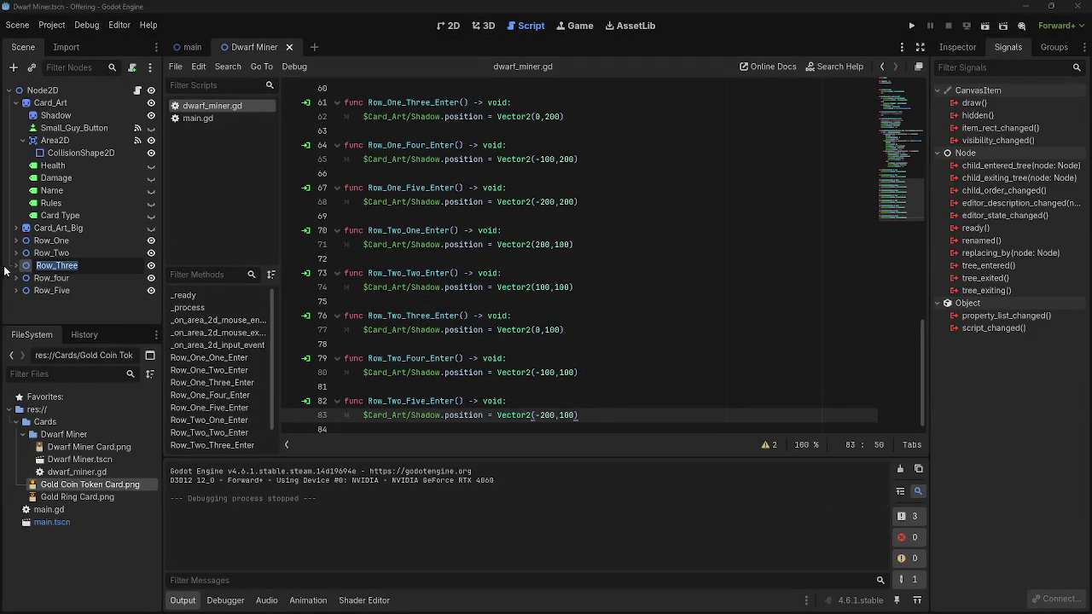
click(16, 265)
click(43, 278)
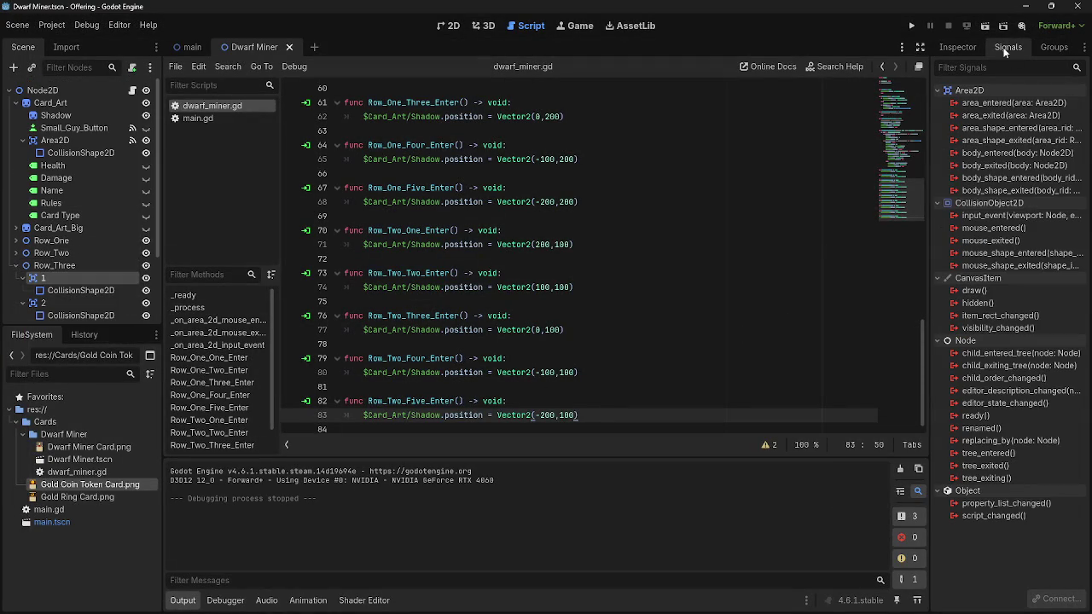
Connect Row_Three cell 1's mouse_entered signal to a new Row_Three_One_Enter function
double_click(994, 228)
key(ctrl+v)
key(ctrl+a)
key(ctrl+z)
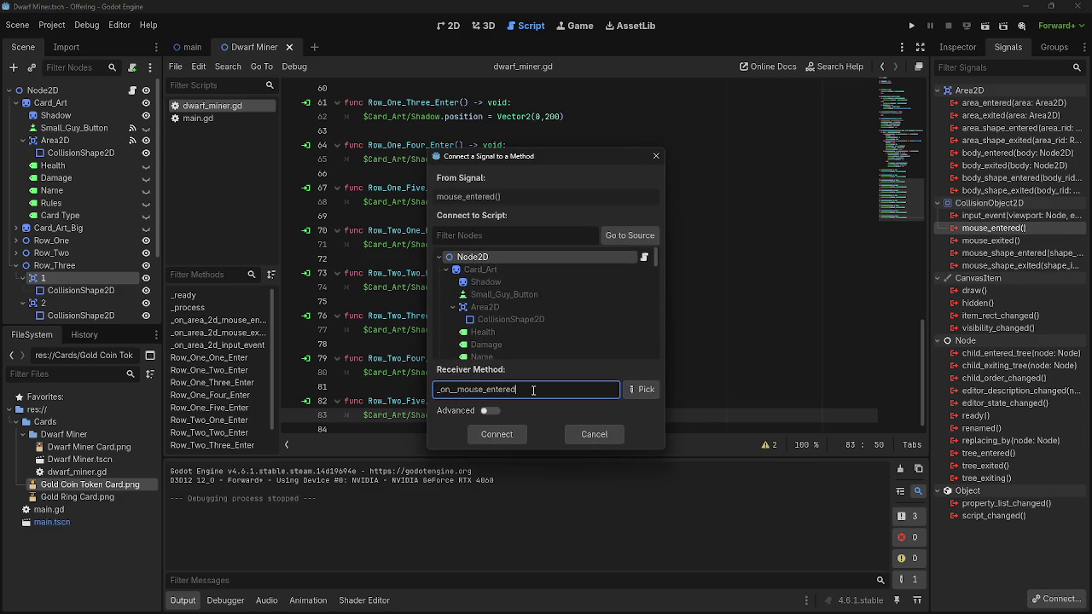
drag(532, 390, 409, 389)
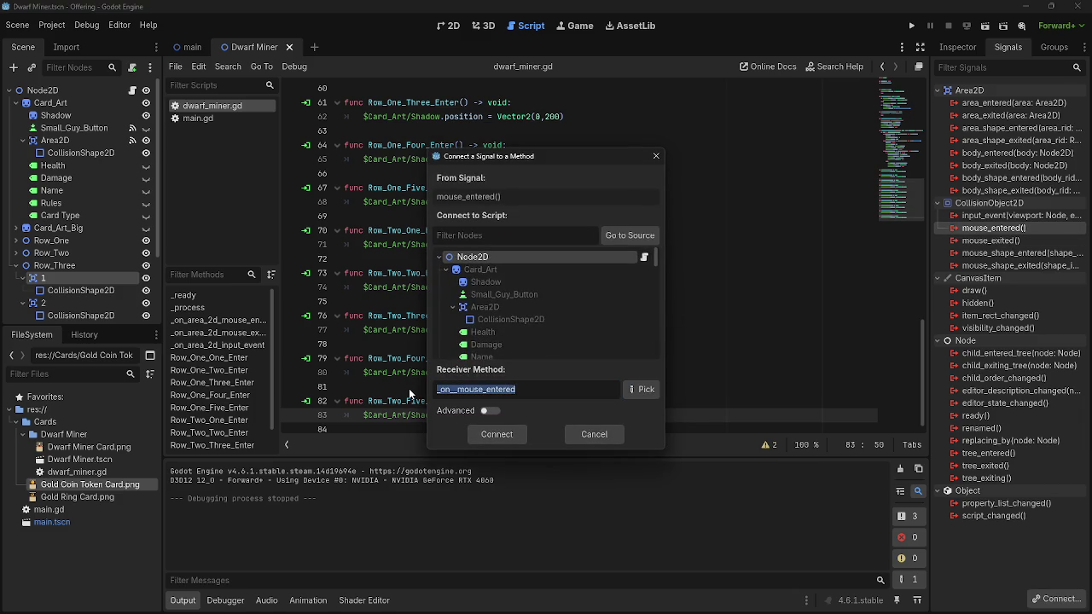
text(R)
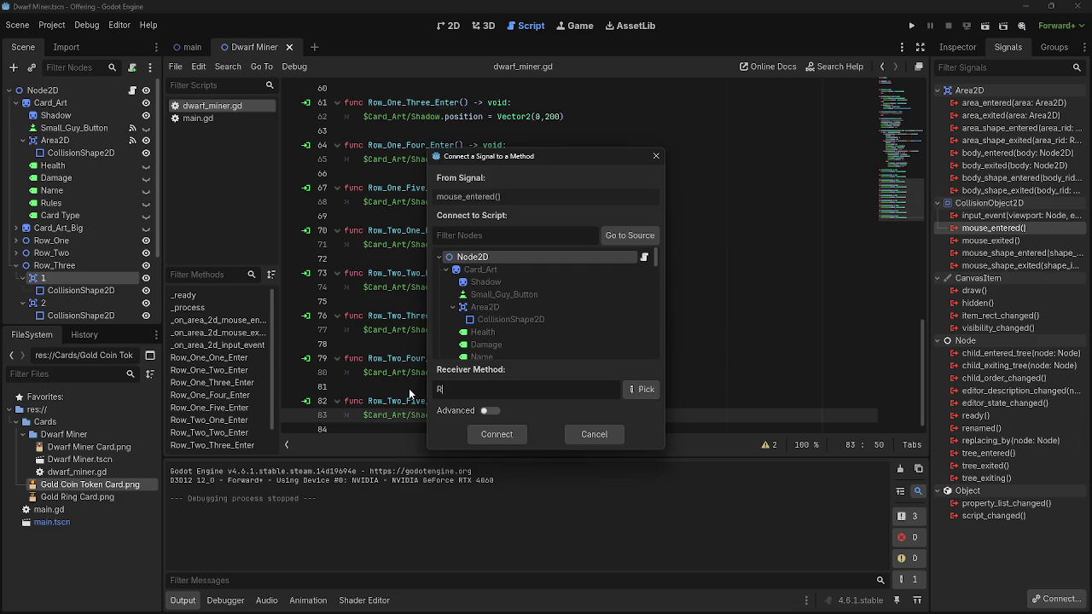
text(ow_)
text(Three__Enter)
double_click(465, 389)
key(ctrl+c)
click(483, 389)
key(BackSpace)
text(One)
click(490, 435)
Connect Row_Three cell 2's mouse_entered signal to Row_Three_Two_Enter
click(43, 303)
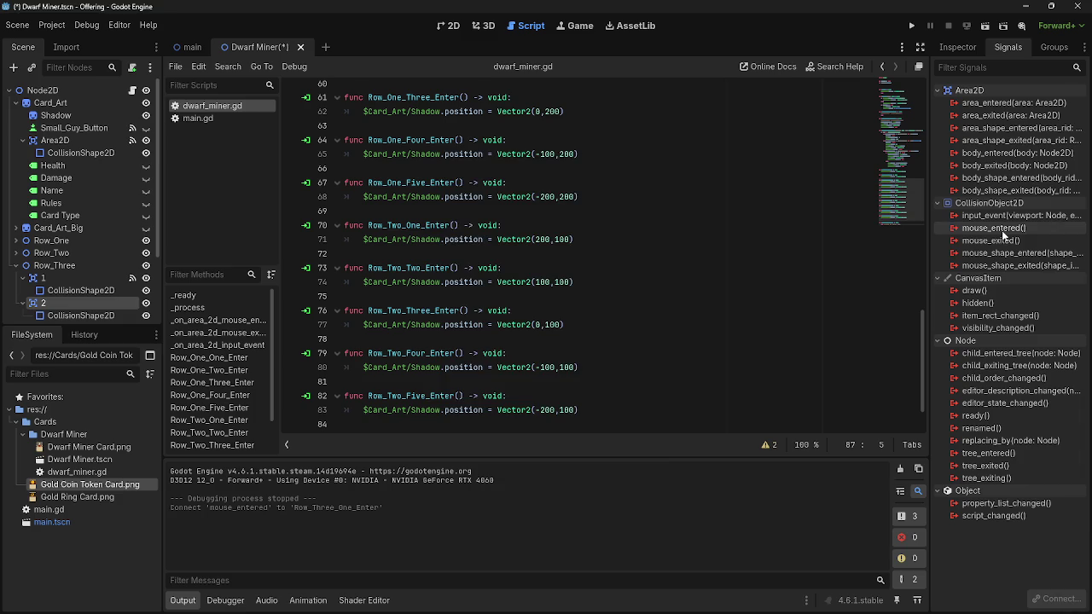
double_click(993, 227)
key(ctrl+v)
click(483, 390)
text(TW)
key(BackSpace)
text(wo)
click(498, 440)
scroll(81, 204, down, 2)
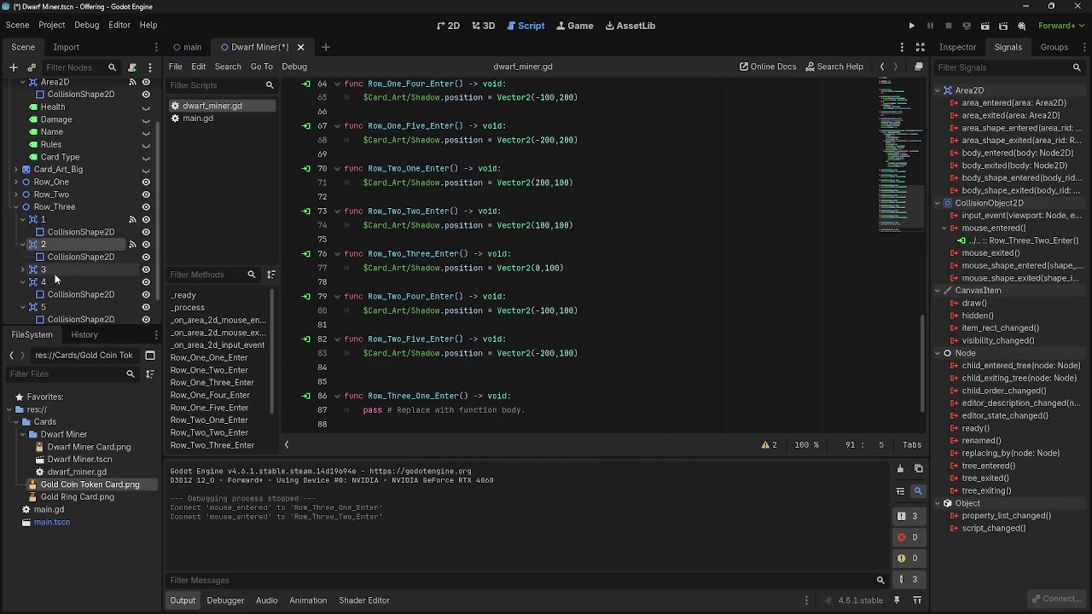
Connect Row_Three cell 3's mouse_entered signal to Row_Three_Three_Enter
click(44, 269)
double_click(994, 228)
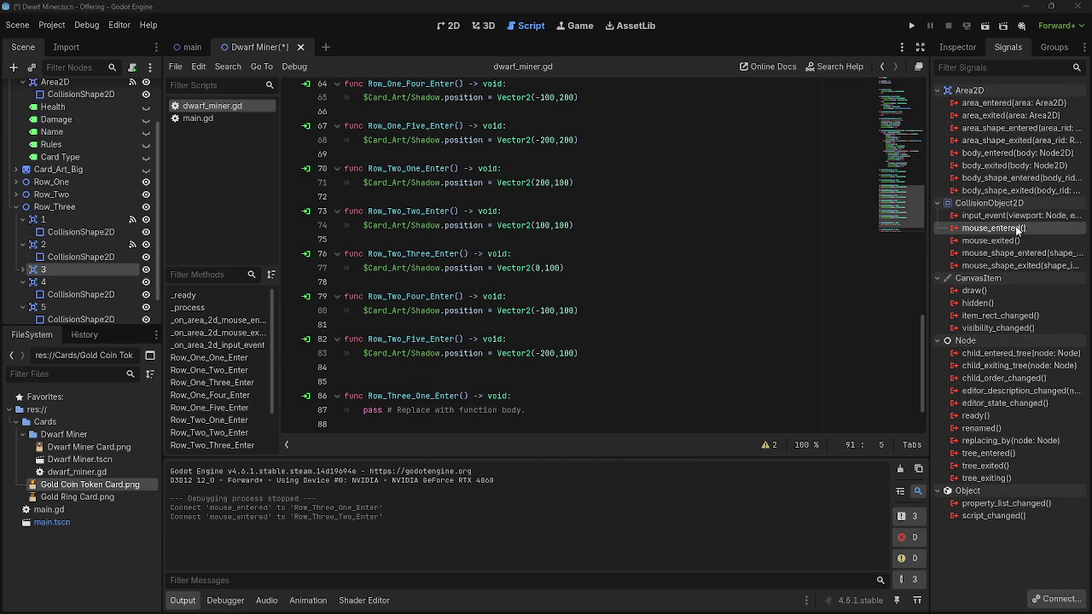
click(482, 389)
text(Three_T_Enter)
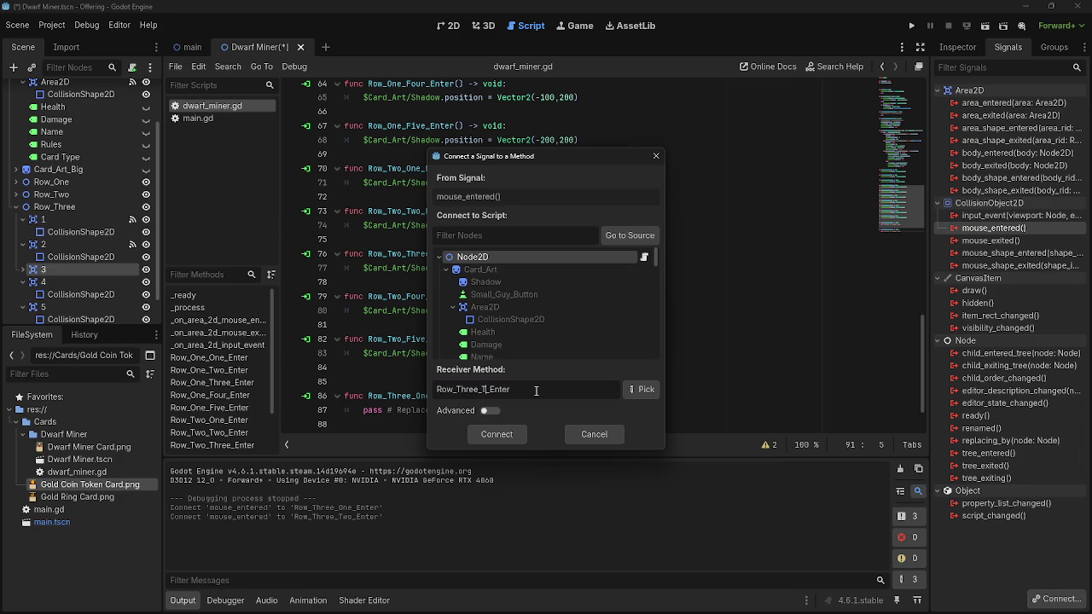
text(h)
click(507, 435)
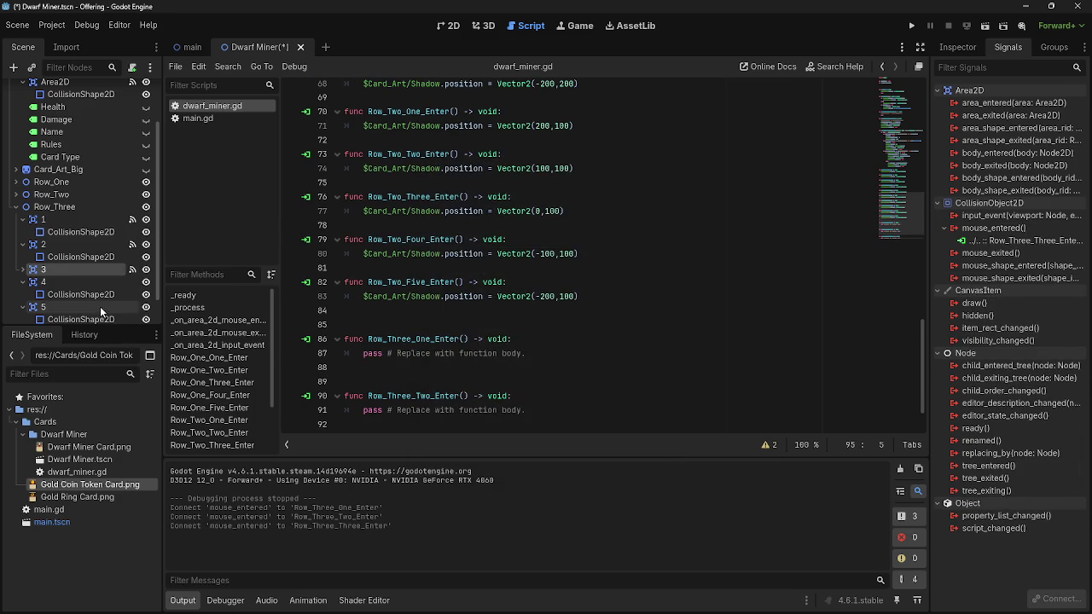
Connect Row_Three cell 4's mouse_entered signal to Row_Three_Four_Enter
click(43, 281)
double_click(994, 228)
click(510, 390)
click(479, 389)
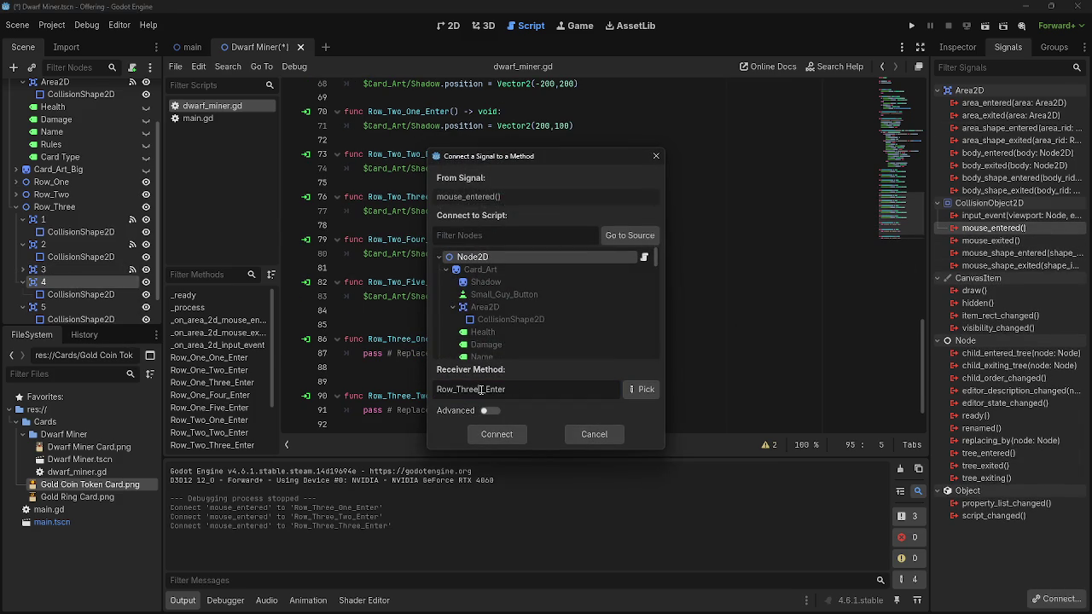
text(Four_)
click(491, 437)
Connect Row_Three cell 5's mouse_entered signal to Row_Three_Five_Enter
click(80, 305)
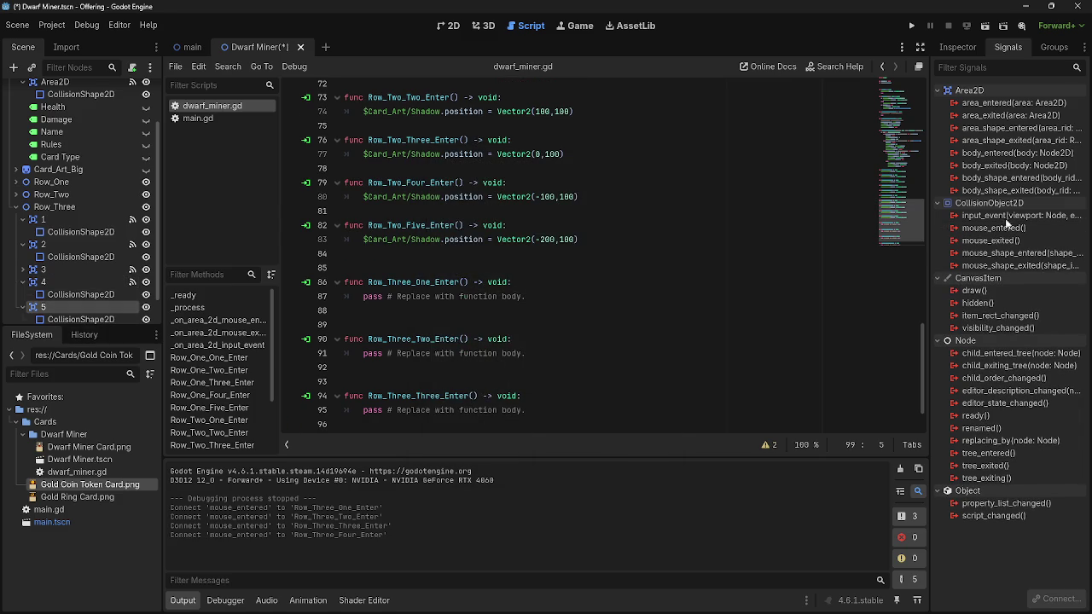
double_click(1027, 227)
key(ctrl+v)
click(482, 389)
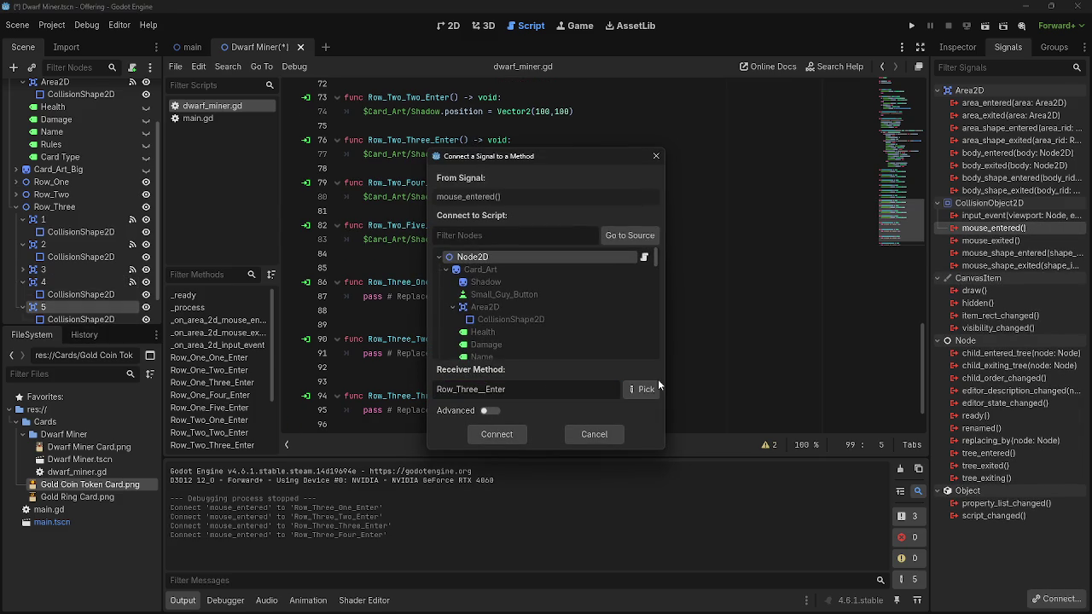
text(Five)
click(510, 435)
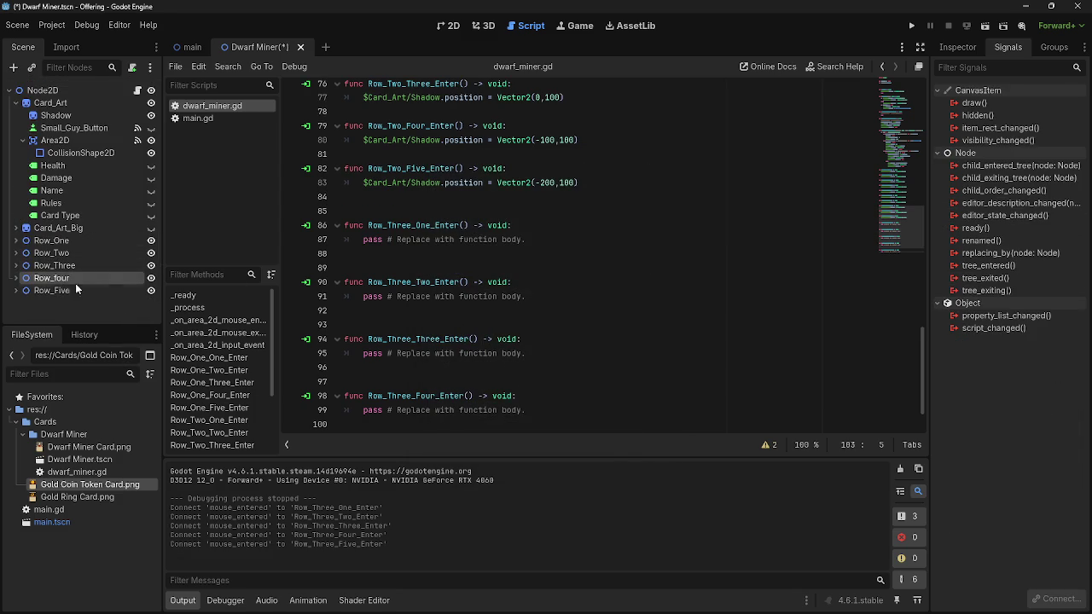
Tidy the scene tree by collapsing the Row_One, Row_Two and Row_Three cell nodes
scroll(18, 281, down, 3)
click(22, 212)
click(23, 200)
click(22, 249)
click(22, 273)
click(15, 211)
click(23, 224)
click(22, 237)
click(22, 249)
click(22, 262)
click(21, 274)
click(15, 212)
click(15, 200)
click(22, 212)
click(22, 224)
click(22, 237)
click(22, 249)
click(22, 262)
click(16, 199)
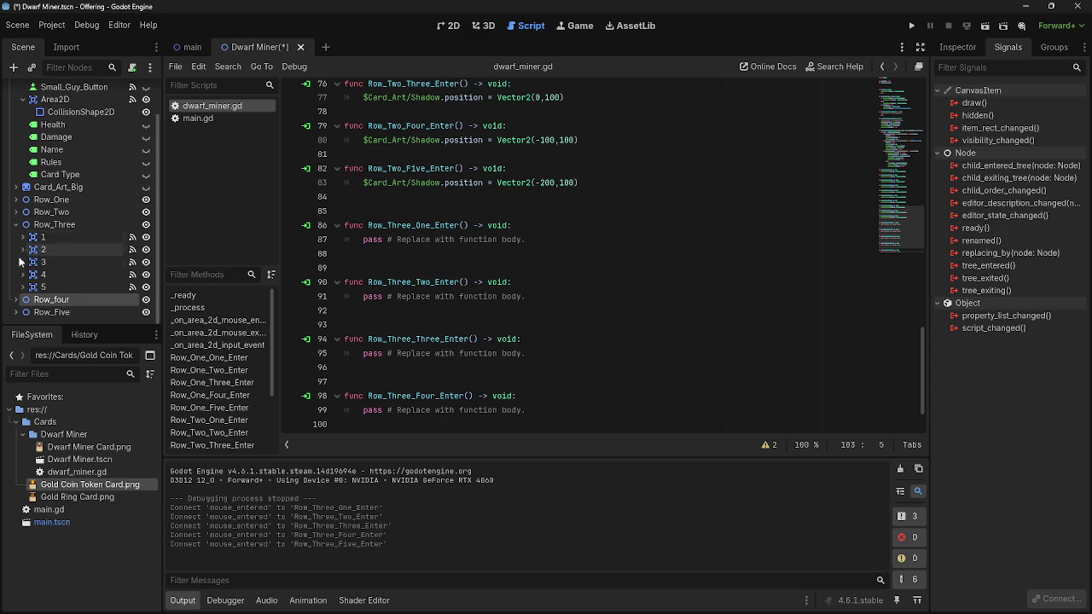
Expand Row_four with its cells collapsed, and collapse Row_Three
click(16, 299)
click(23, 224)
click(23, 237)
click(22, 249)
click(22, 262)
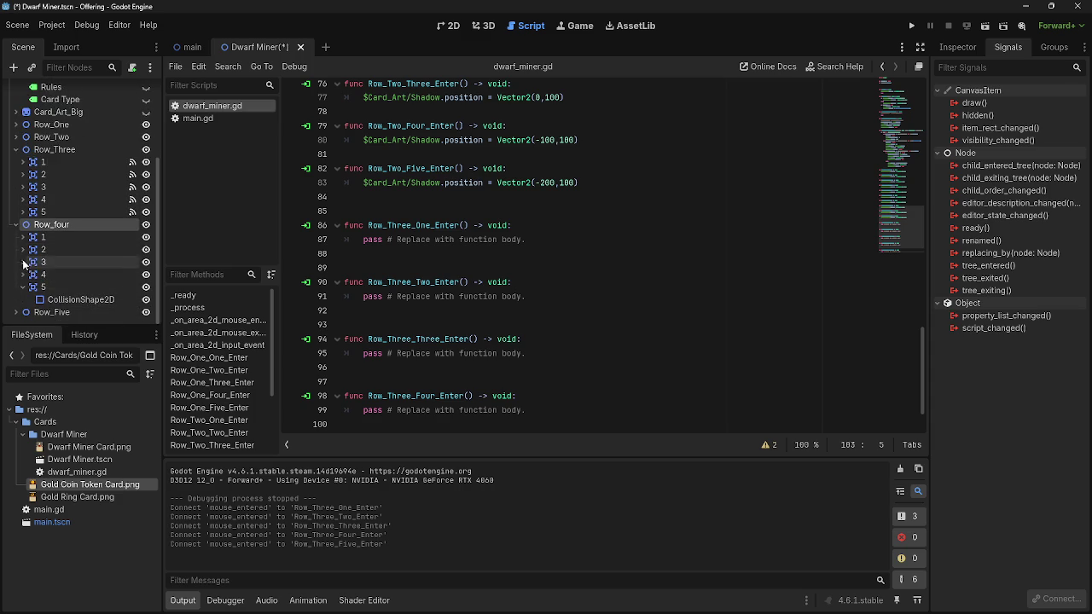
click(22, 287)
click(15, 162)
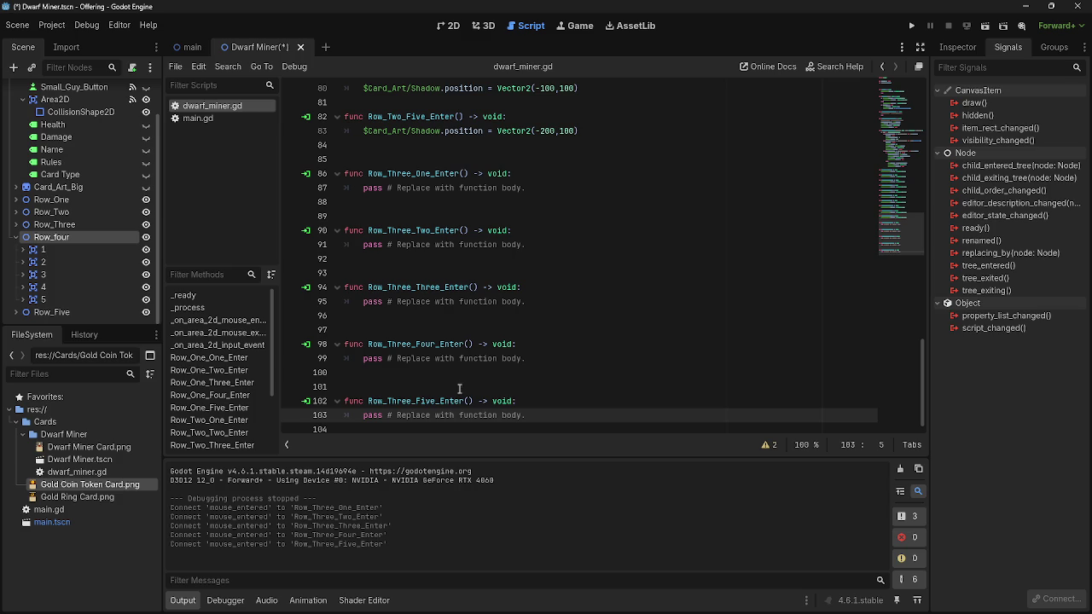
Connect Row_four cell 1's mouse_entered signal to a new Row_Four_One_Enter function
click(50, 250)
double_click(1013, 231)
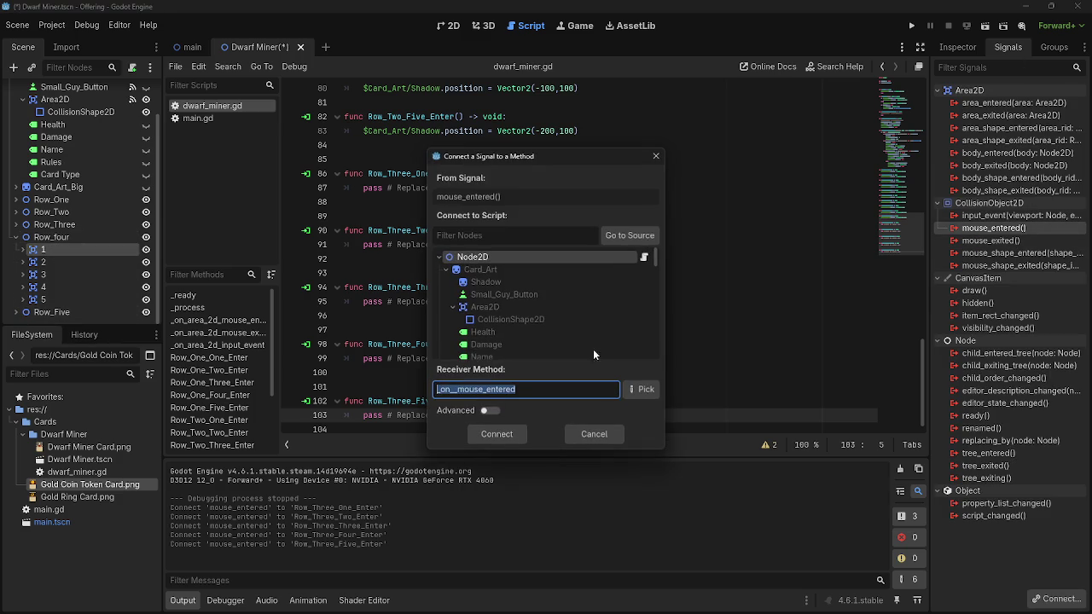
text(Row_Three_Enter)
double_click(459, 389)
text(Four__Enter)
double_click(517, 392)
key(ctrl+c)
click(481, 390)
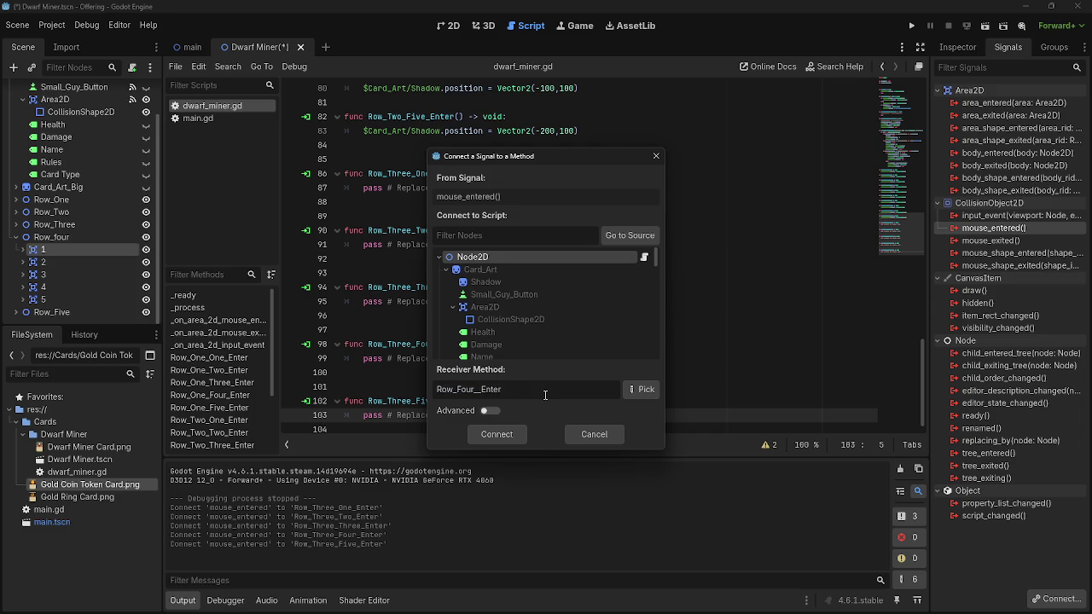
text(One)
click(504, 433)
Connect Row_four cell 2's mouse_entered signal to Row_Four_Two_Enter
click(92, 262)
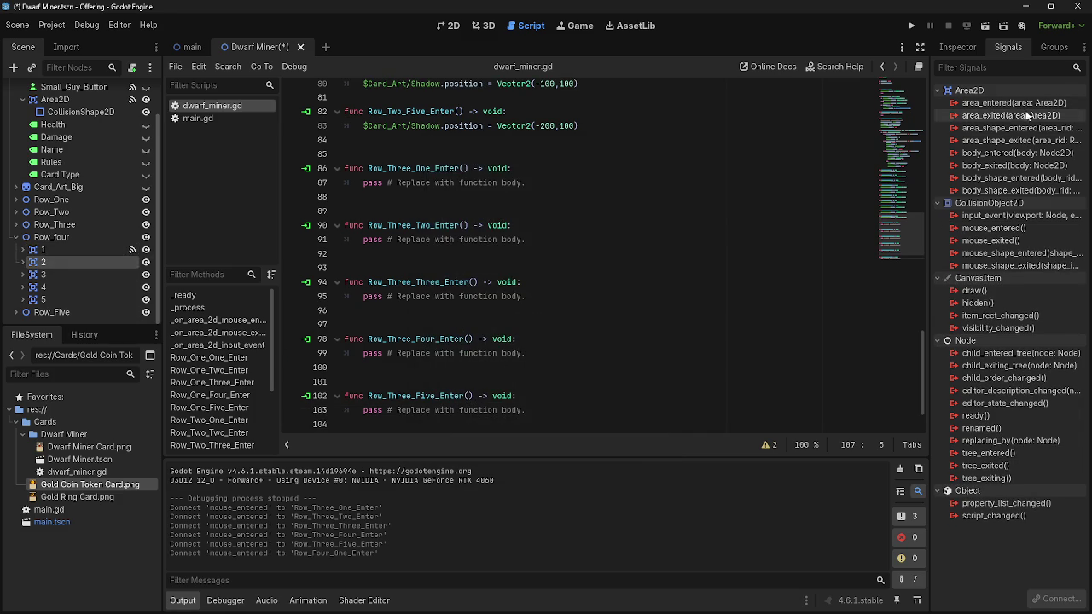
double_click(994, 228)
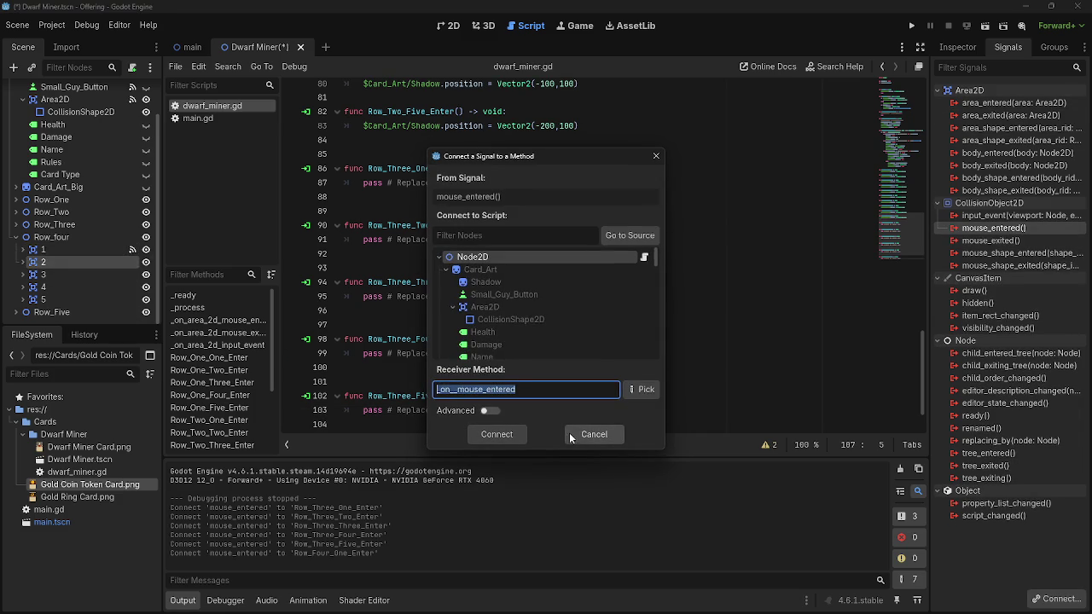
click(474, 389)
text(Two_Enter)
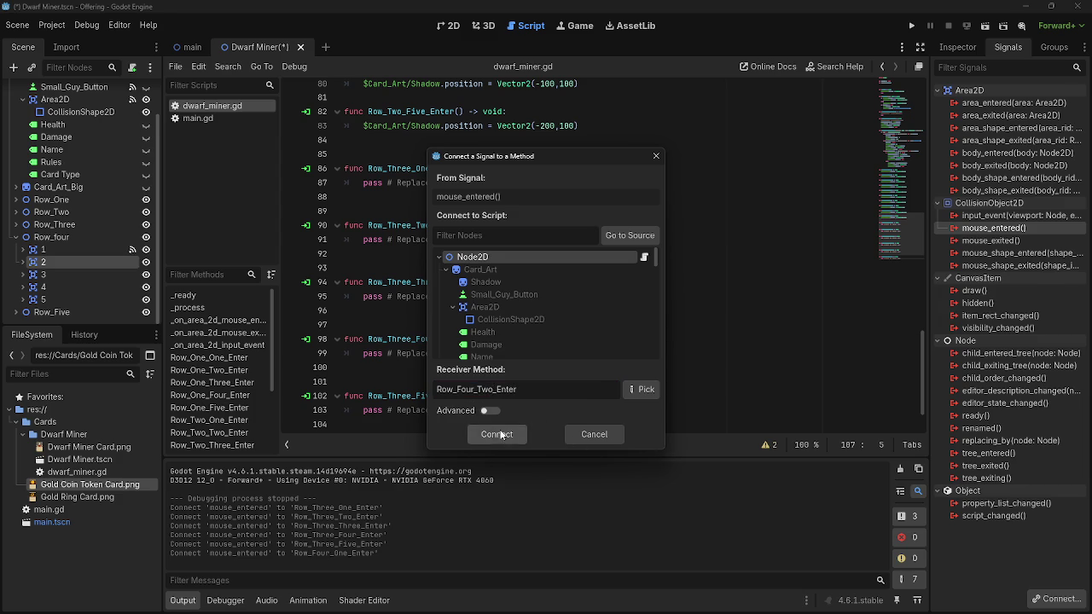
click(501, 434)
Connect Row_four cell 3's mouse_entered signal to Row_Four_Three_Enter
click(54, 278)
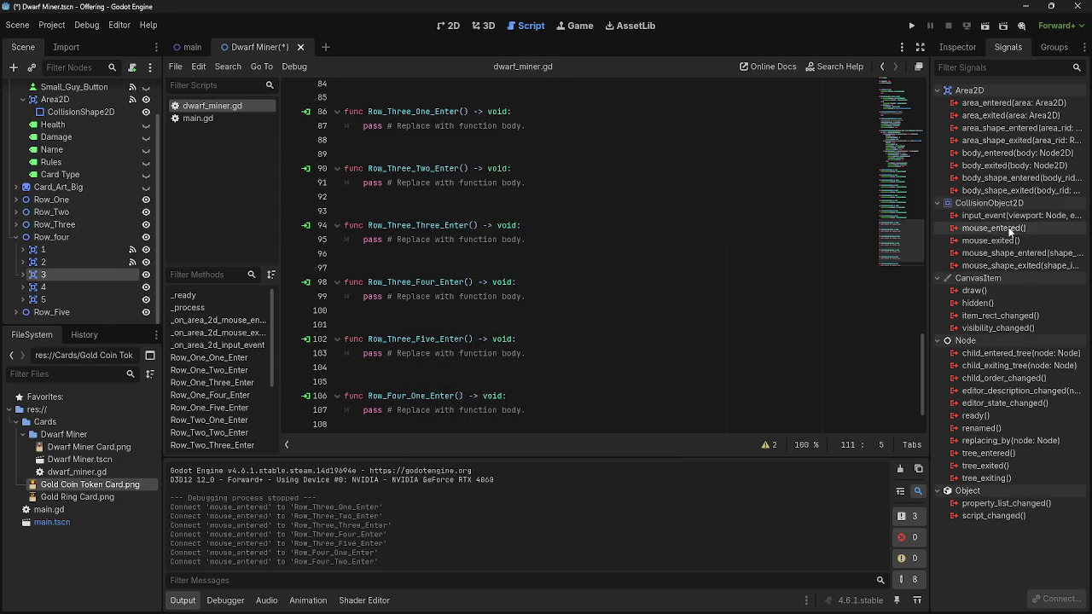
double_click(994, 228)
click(485, 389)
key(ctrl+a)
key(ctrl+v)
text(Three_)
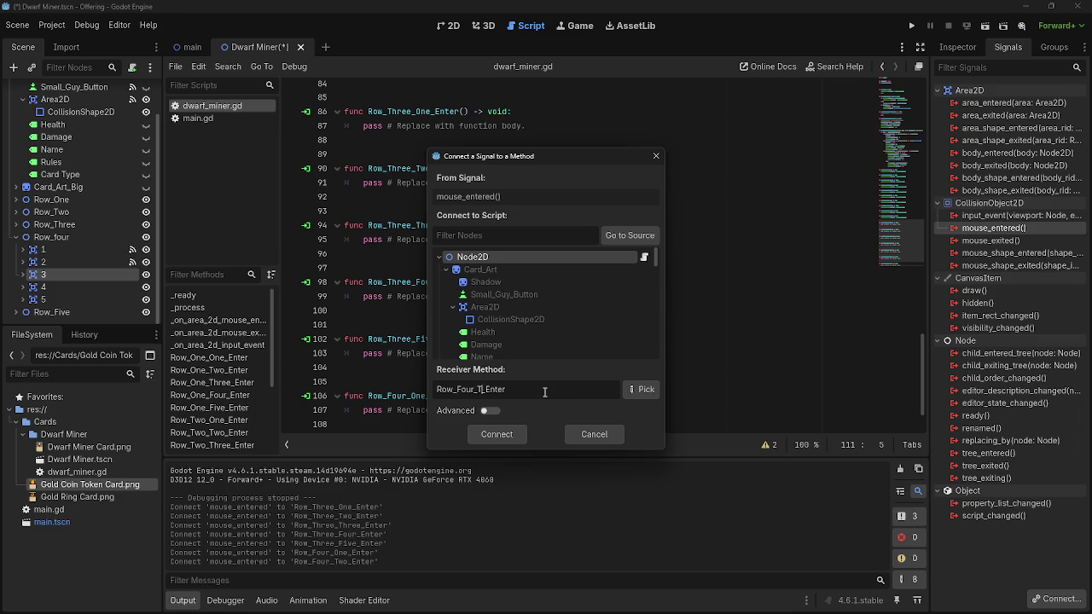
click(498, 435)
Connect Row_four cell 4's mouse_entered signal to Row_Four_Four_Enter
click(85, 287)
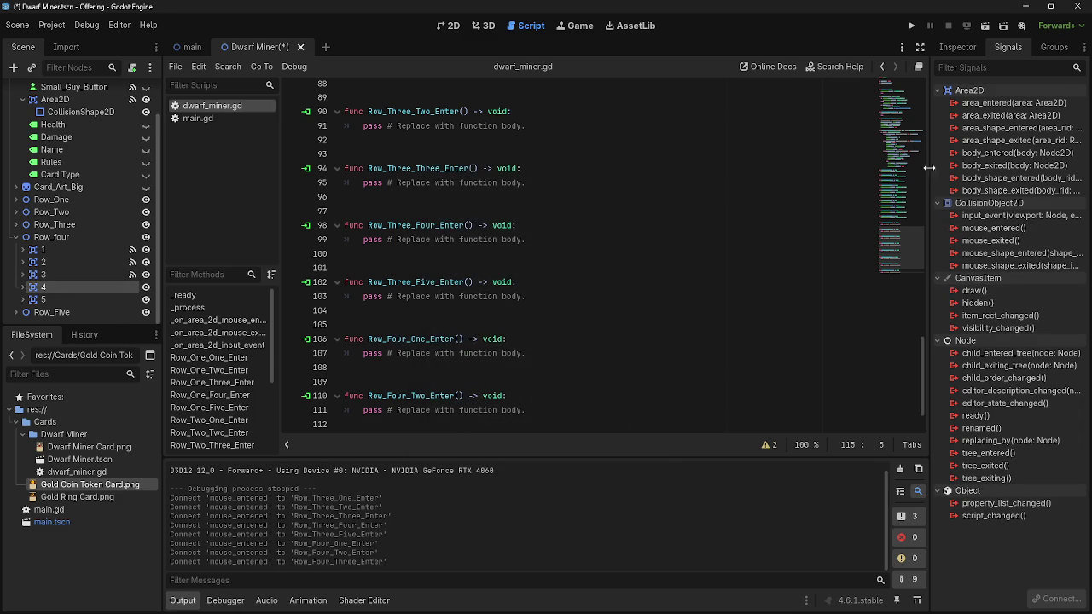
double_click(1034, 229)
key(ctrl+v)
click(478, 389)
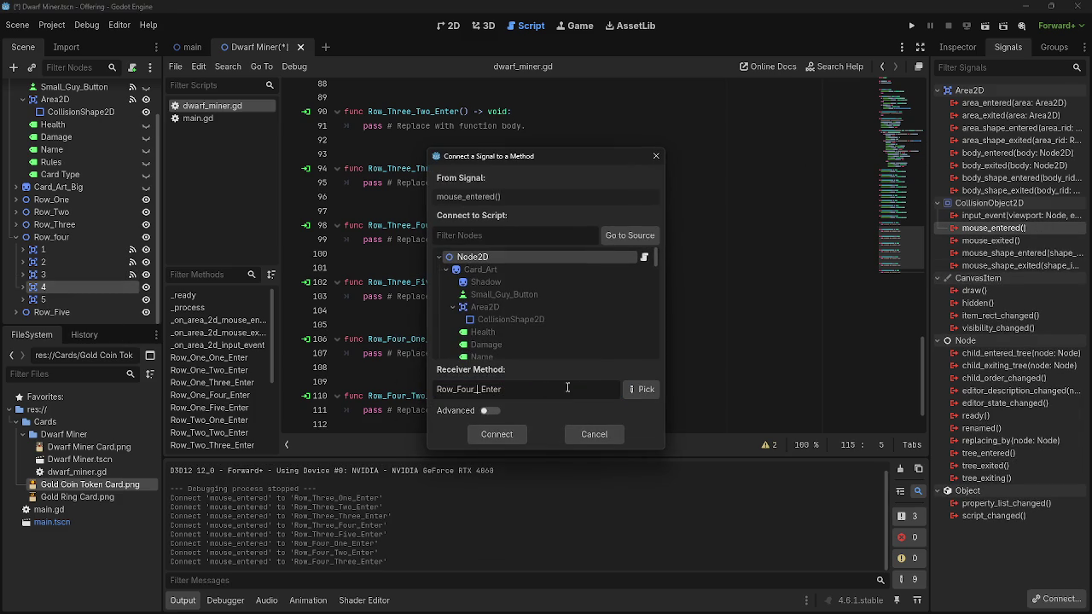
text(Four)
click(474, 435)
Connect Row_four cell 5's mouse_entered signal to Row_Four_Five_Enter
click(118, 300)
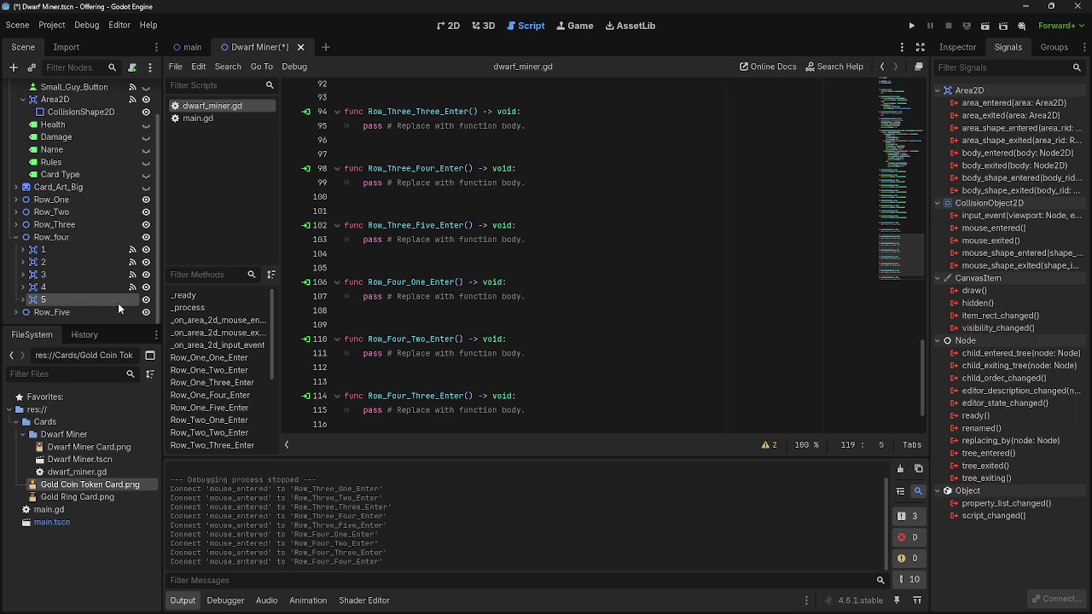
double_click(994, 229)
click(530, 390)
key(ctrl+a)
key(ctrl+v)
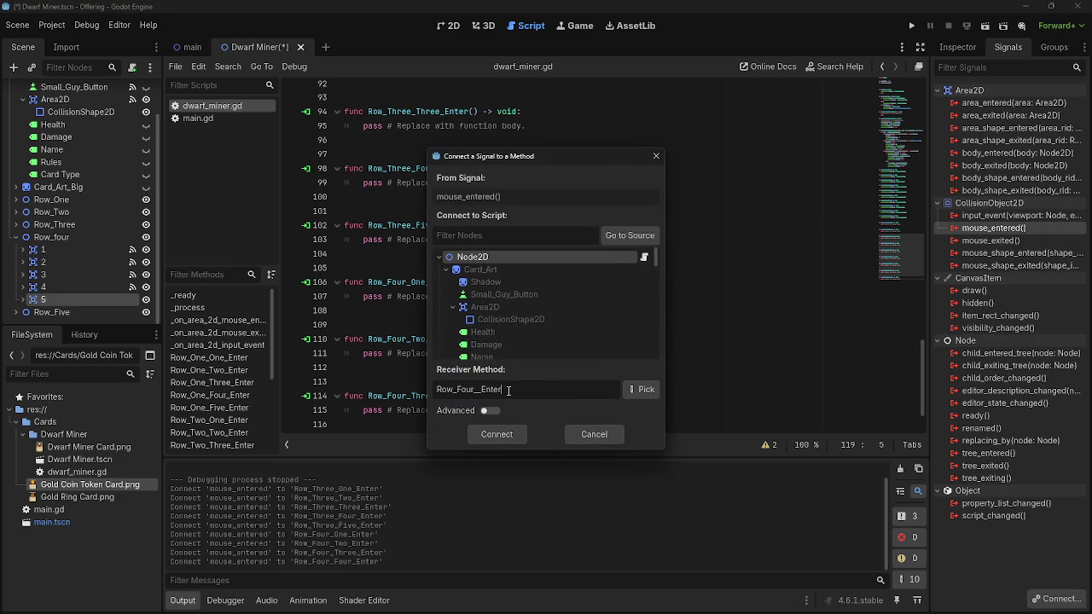
text(G)
key(BackSpace)
text(Five)
click(489, 435)
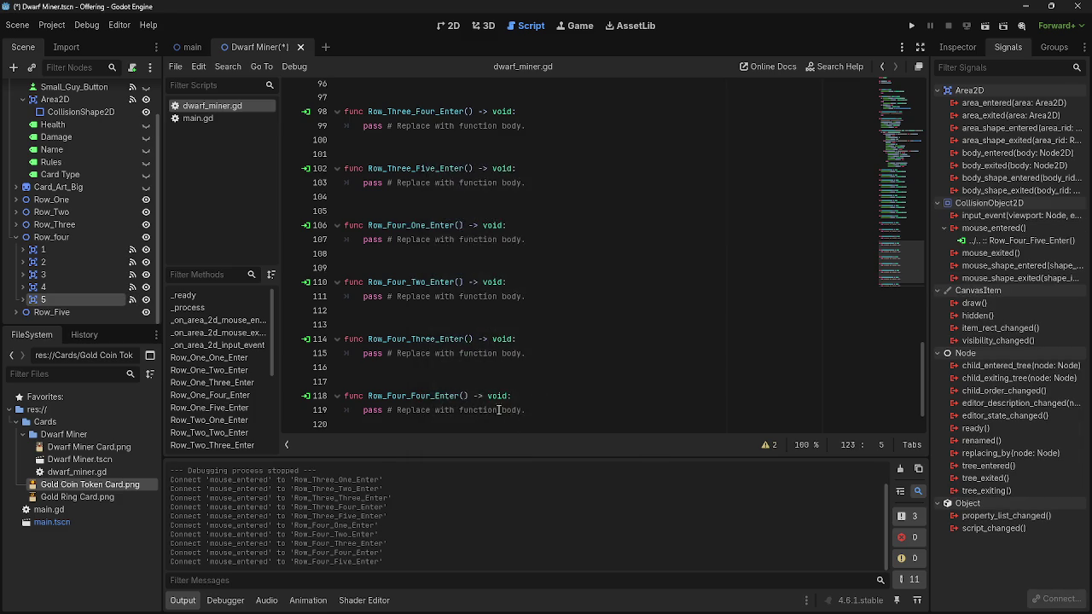
click(16, 312)
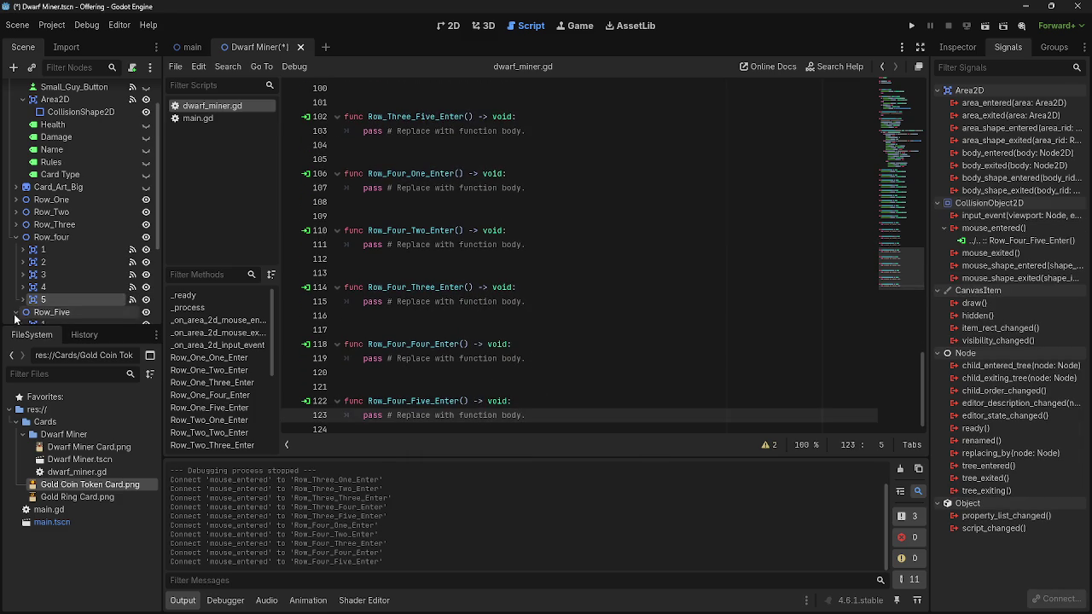
Collapse the Row_four group and the expanded cells under Row_Five
click(15, 237)
click(70, 269)
click(23, 262)
click(23, 275)
click(23, 287)
Connect Row_Five cell 1's mouse_entered signal to a new Row_Five_One_Enter function
click(23, 300)
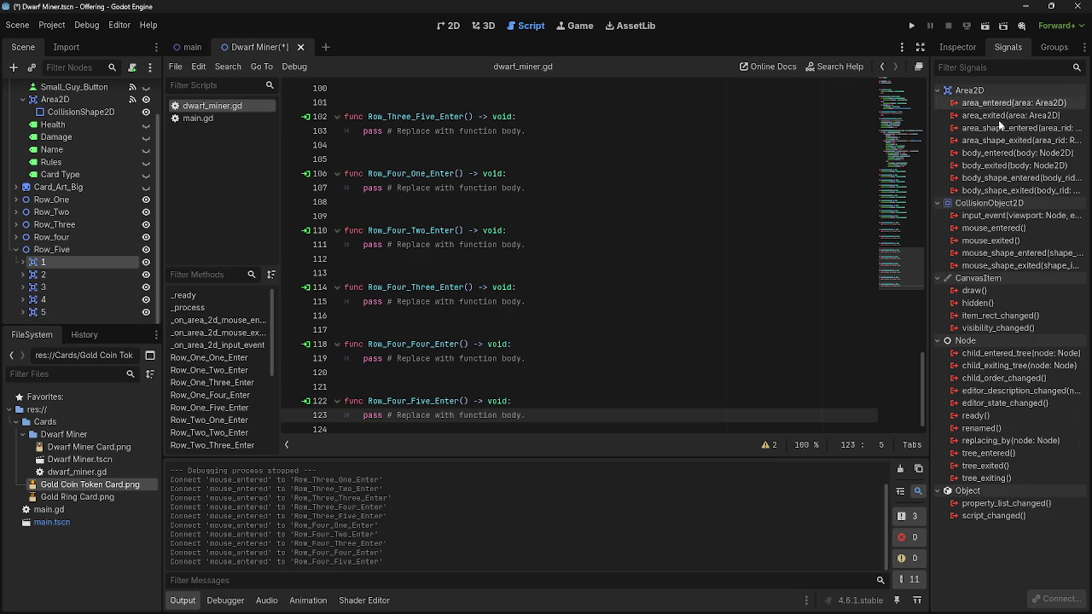
double_click(989, 229)
key(ctrl+v)
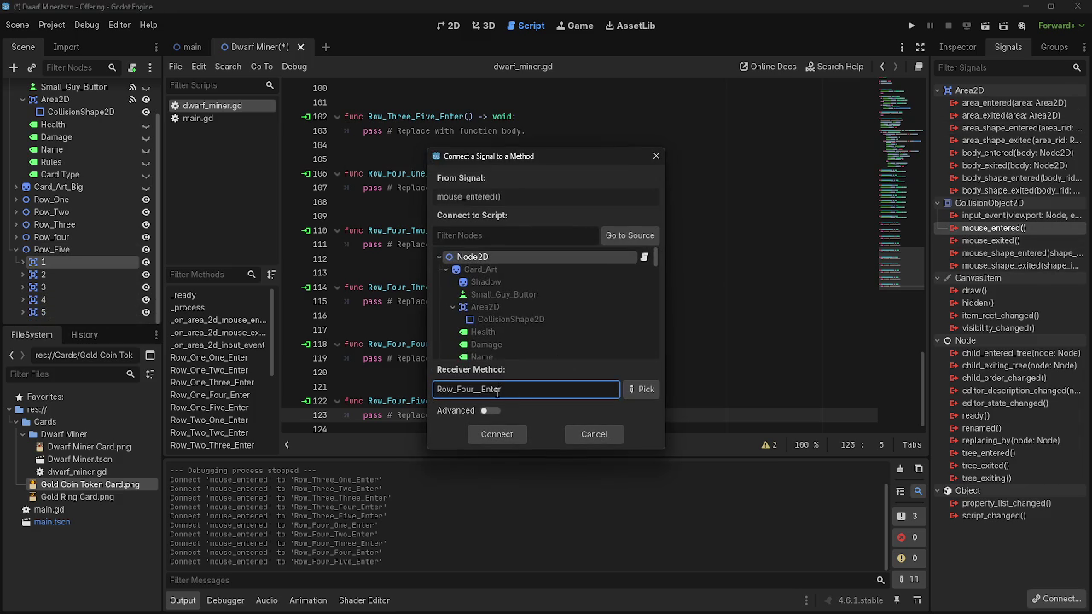
drag(473, 392, 462, 393)
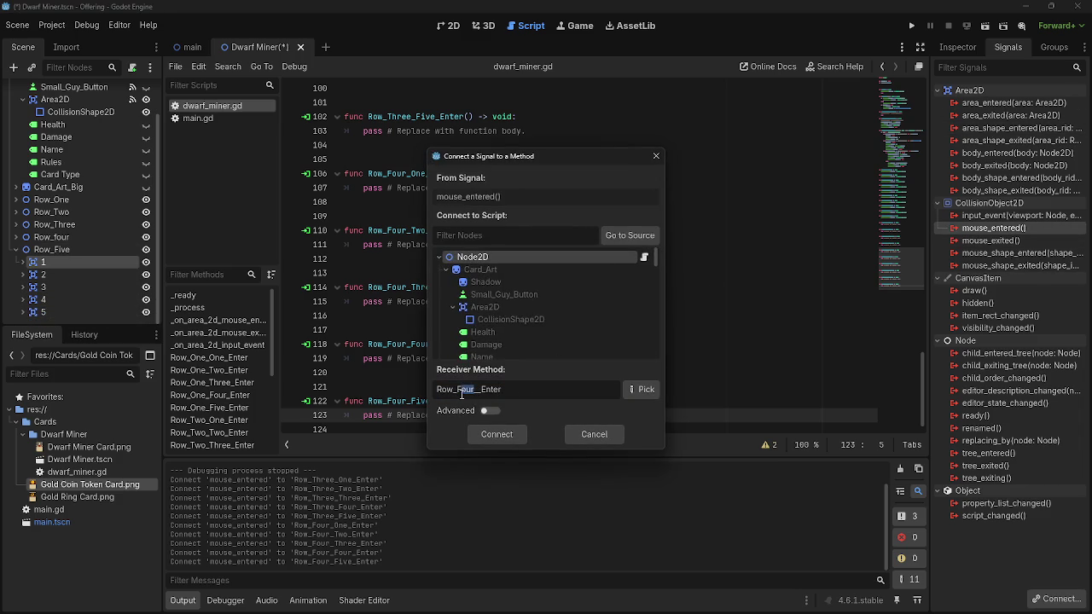
text(Five)
key(ctrl+a)
key(Right)
text(One_)
click(496, 434)
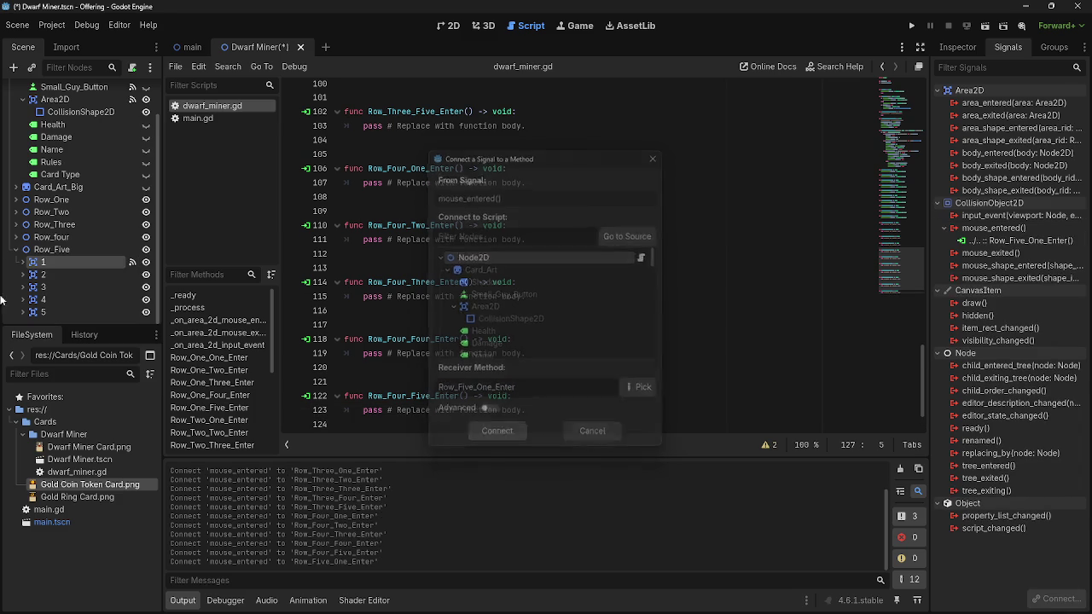
Connect Row_Five cell 2's mouse_entered signal to Row_Five_Two_Enter
click(43, 274)
double_click(990, 227)
key(Right)
click(474, 389)
text(Two_)
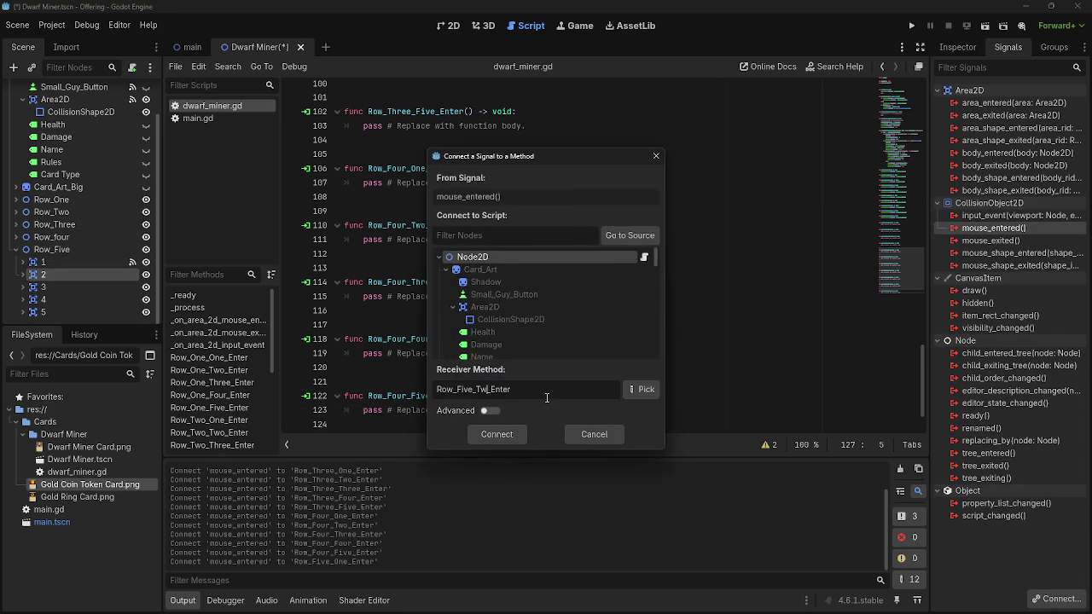
click(496, 434)
Connect Row_Five cell 3's mouse_entered signal to Row_Five_Three_Enter
click(43, 287)
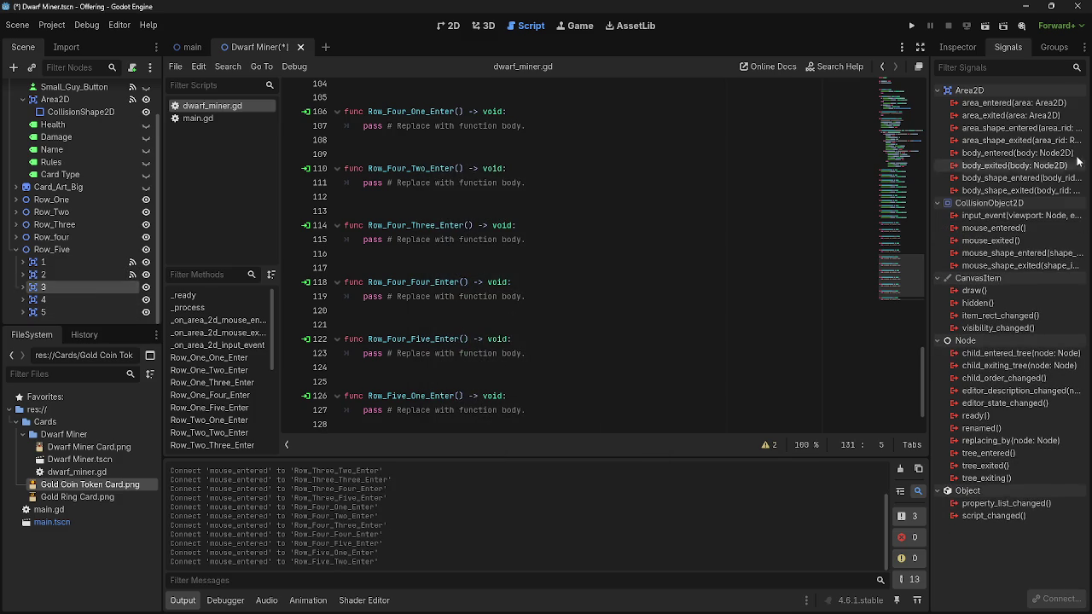
double_click(989, 227)
key(ctrl+c)
key(Right)
click(476, 389)
text(Three_)
click(497, 434)
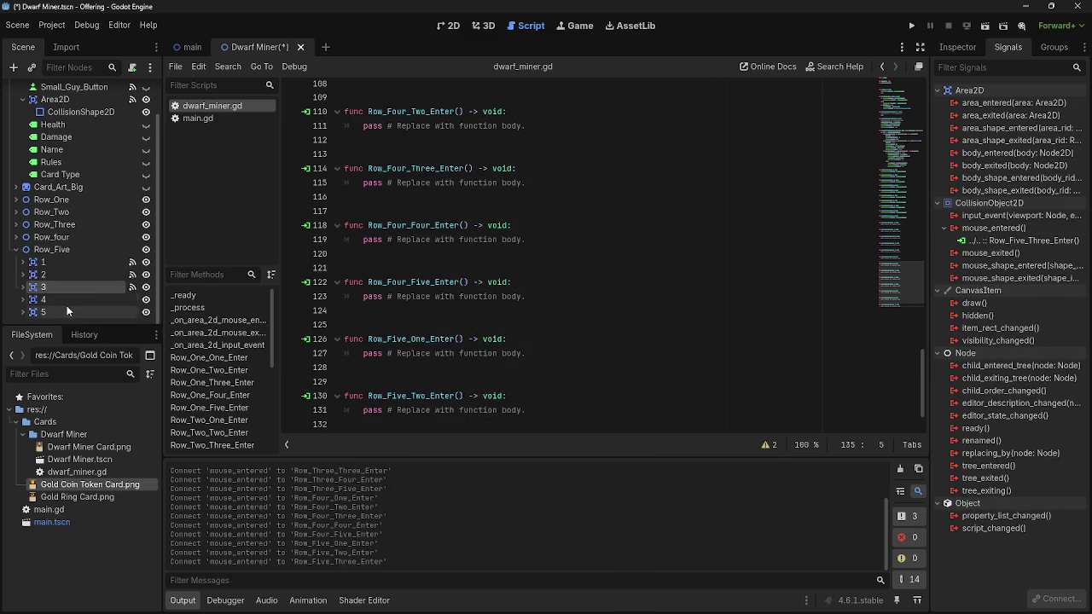
Connect Row_Five cell 4's mouse_entered signal to Row_Five_Four_Enter
click(45, 300)
double_click(1006, 228)
key(ctrl+v)
click(476, 389)
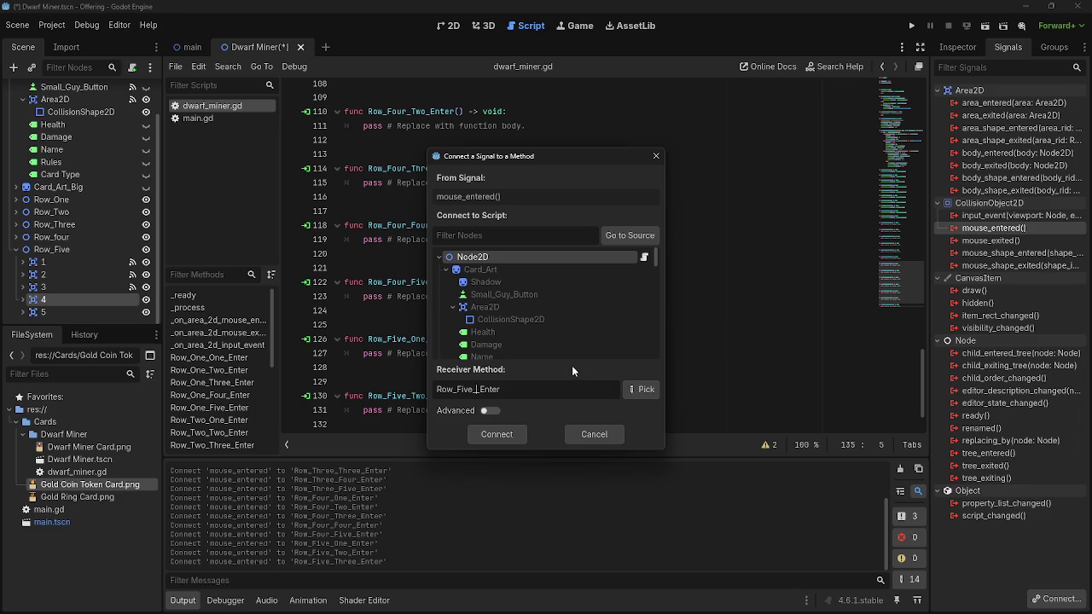
text(Four_)
click(498, 434)
Connect Row_Five cell 5's mouse_entered signal to Row_Five_Five_Enter, then go to the blank lines between functions
click(43, 312)
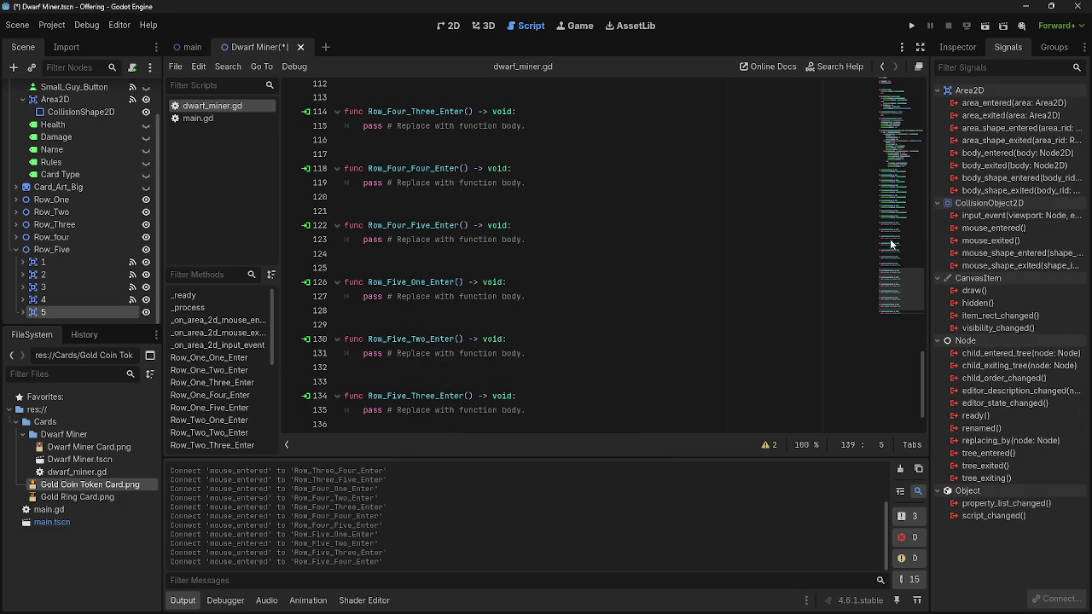
double_click(992, 228)
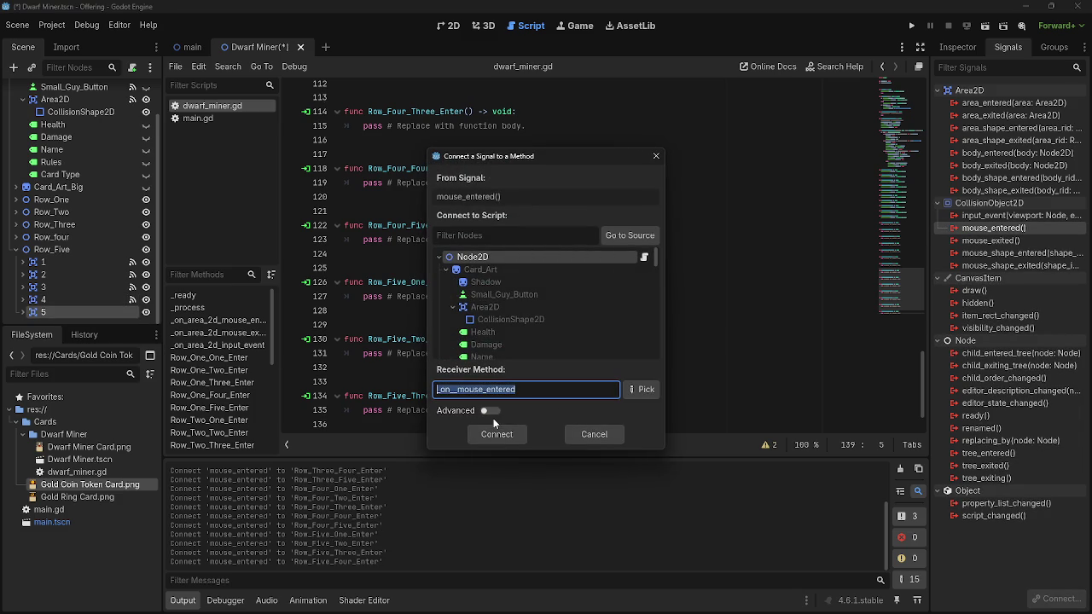
click(546, 389)
text(Row_Five__Enter)
key(ctrl+a)
key(ctrl+v)
text(Five_)
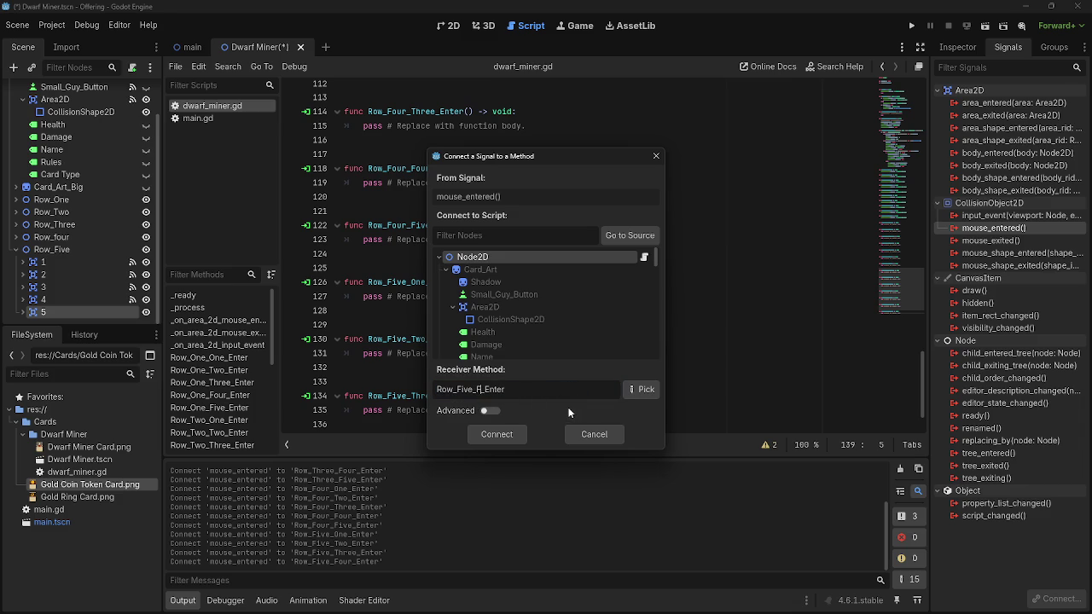
click(496, 435)
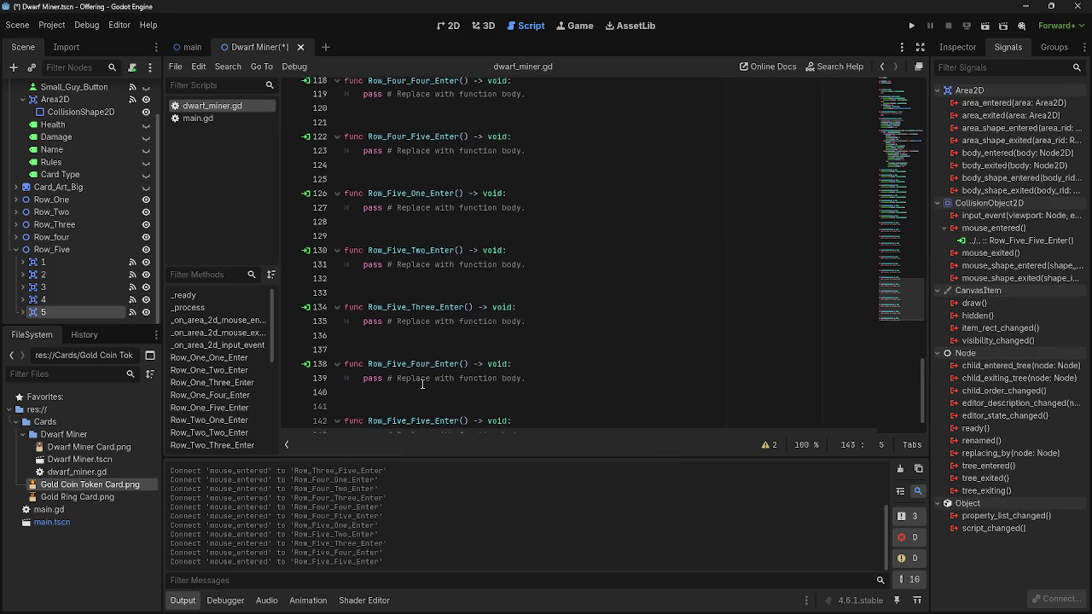
key(Up)
key(Up)
key(Up)
click(412, 254)
Delete the extra blank lines between the Row enter functions in dwarf_miner.gd
click(407, 212)
scroll(413, 256, up, 5)
click(427, 325)
key(BackSpace)
click(410, 266)
key(BackSpace)
scroll(409, 281, up, 2)
click(408, 295)
key(BackSpace)
scroll(408, 290, up, 5)
click(390, 381)
key(BackSpace)
click(390, 339)
key(BackSpace)
key(BackSpace)
scroll(390, 324, up, 4)
click(378, 388)
key(BackSpace)
click(384, 338)
key(BackSpace)
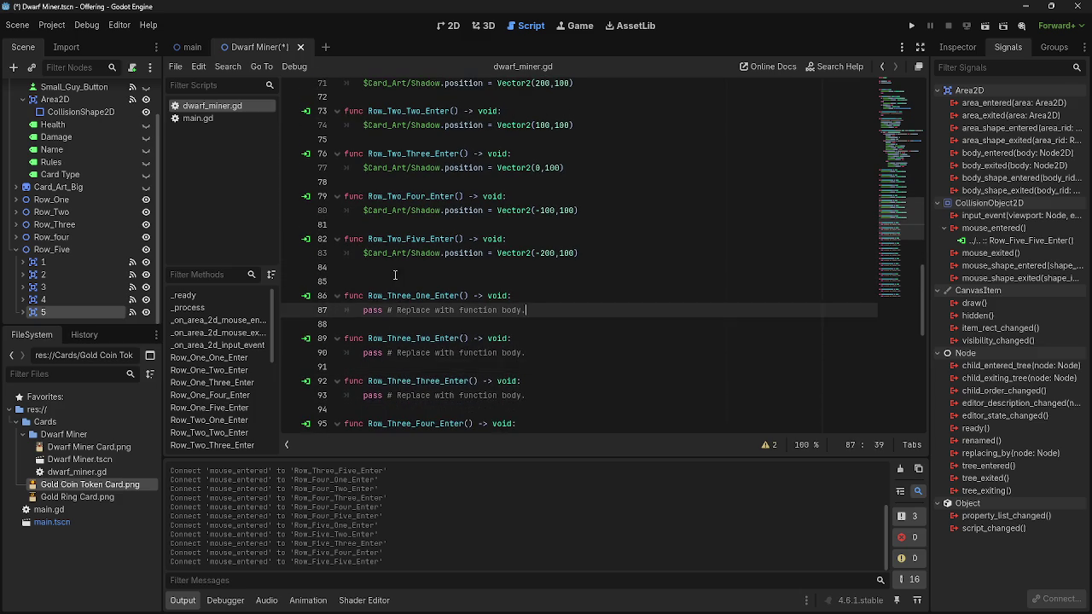
click(384, 267)
key(BackSpace)
Replace the Row_Three_One and Row_Three_Two pass lines with shadow positions at x 200 and 100, y 0
drag(597, 253, 356, 253)
key(ctrl+c)
drag(537, 300, 358, 296)
key(ctrl+v)
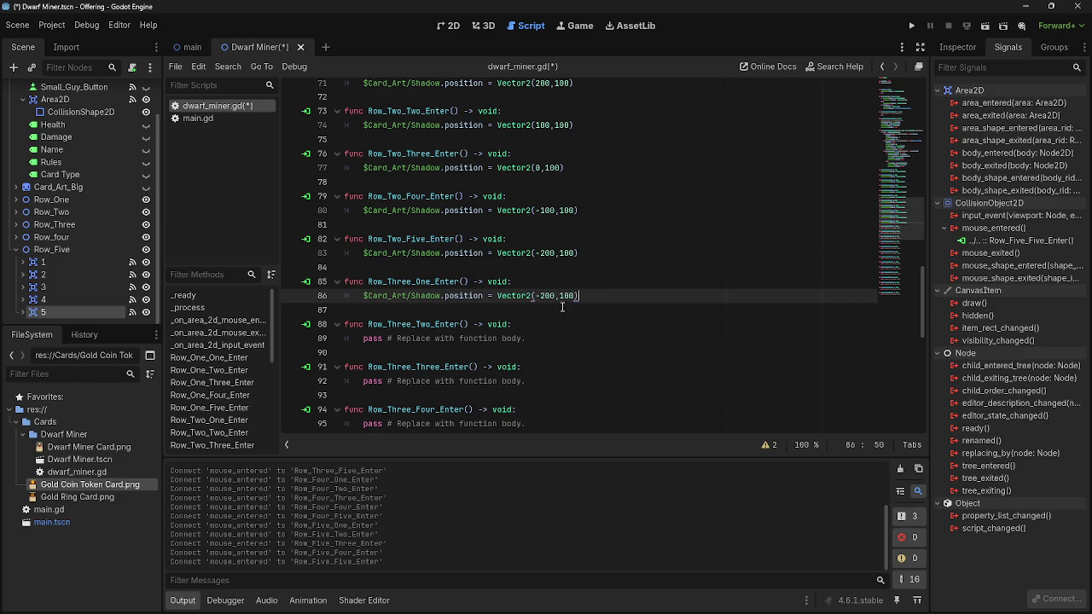
double_click(560, 296)
text(0)
key(Left)
key(Left)
key(Left)
key(BackSpace)
key(End)
drag(566, 297, 346, 298)
drag(549, 338, 358, 338)
key(ctrl+v)
key(Delete)
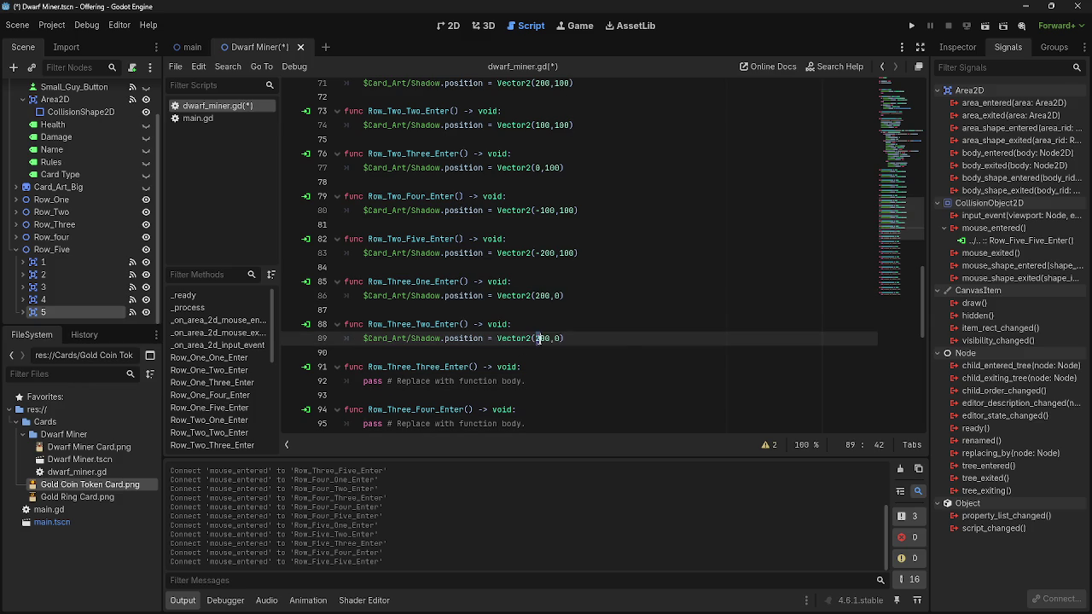
text(1)
Give Row_Three_Three, Four and Five shadow positions at x 0, -100 and -200, y 0
scroll(551, 386, down, 1)
mouse_move(551, 339)
mouse_down()
mouse_move(561, 344)
mouse_move(358, 338)
mouse_up()
key(ctrl+v)
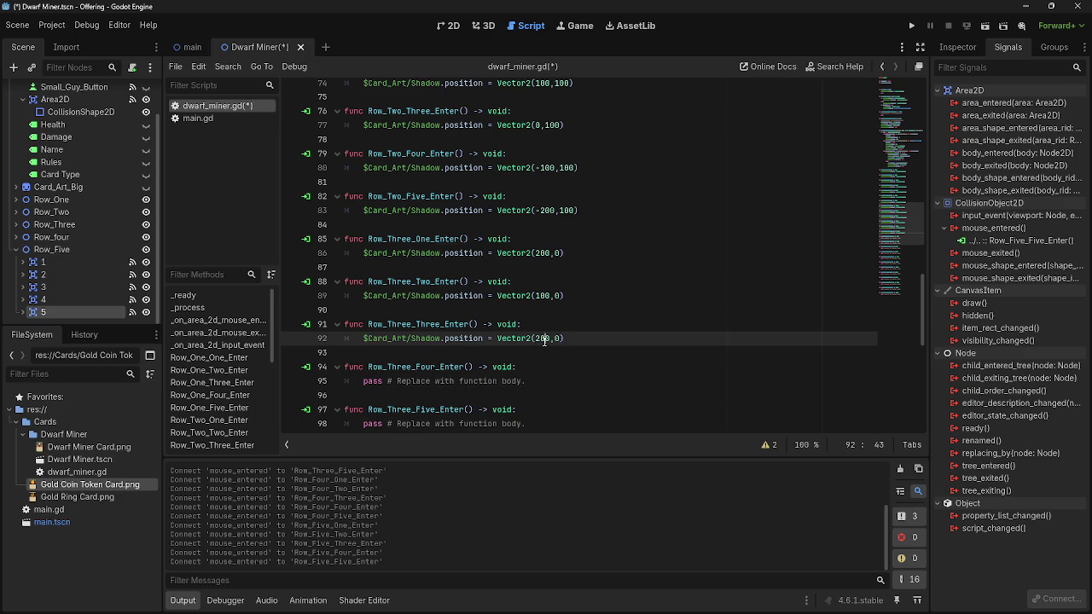
key(BackSpace)
key(BackSpace)
click(542, 353)
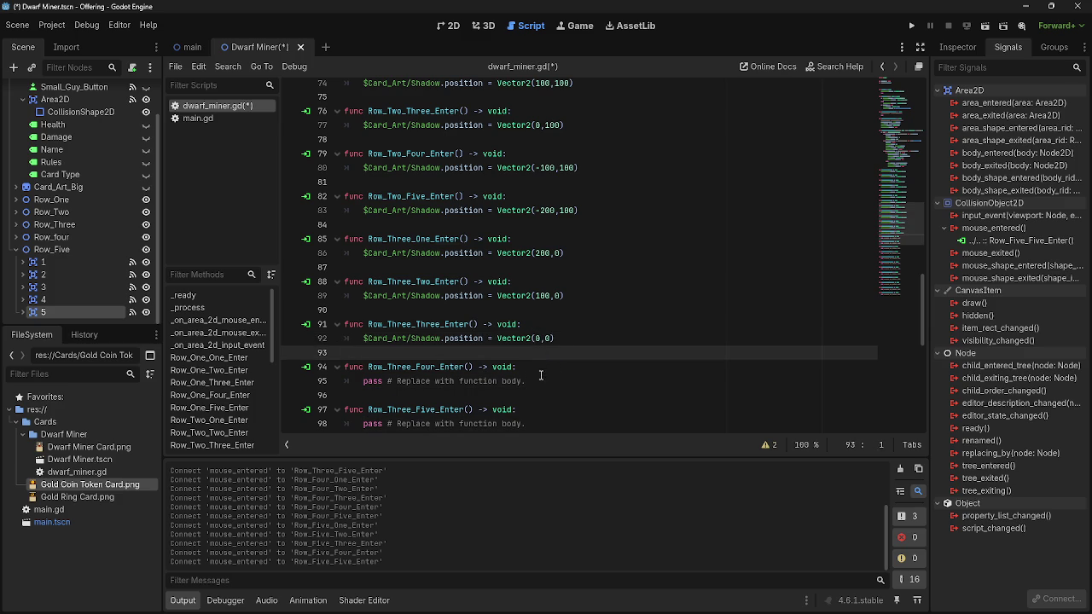
drag(540, 380, 360, 381)
key(ctrl+v)
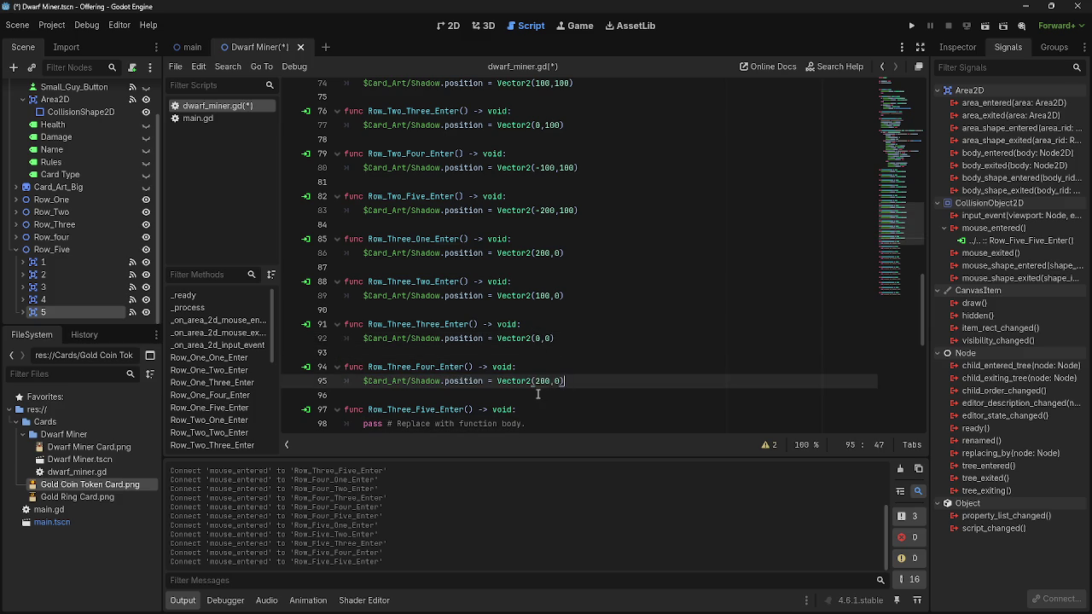
click(536, 381)
text(1)
click(536, 381)
text(-)
scroll(583, 385, down, 3)
drag(527, 295, 360, 295)
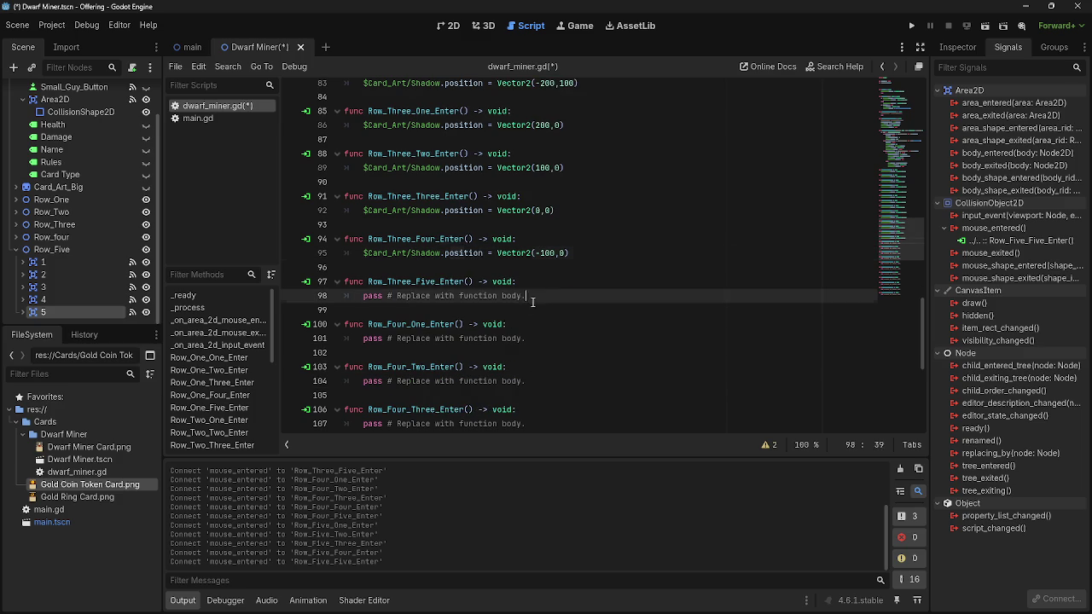
key(ctrl+v)
click(535, 297)
text(-)
Set Row_Four_One and Row_Four_Two shadow positions to Vector2(200,-100) and Vector2(100,-100)
drag(525, 338, 353, 339)
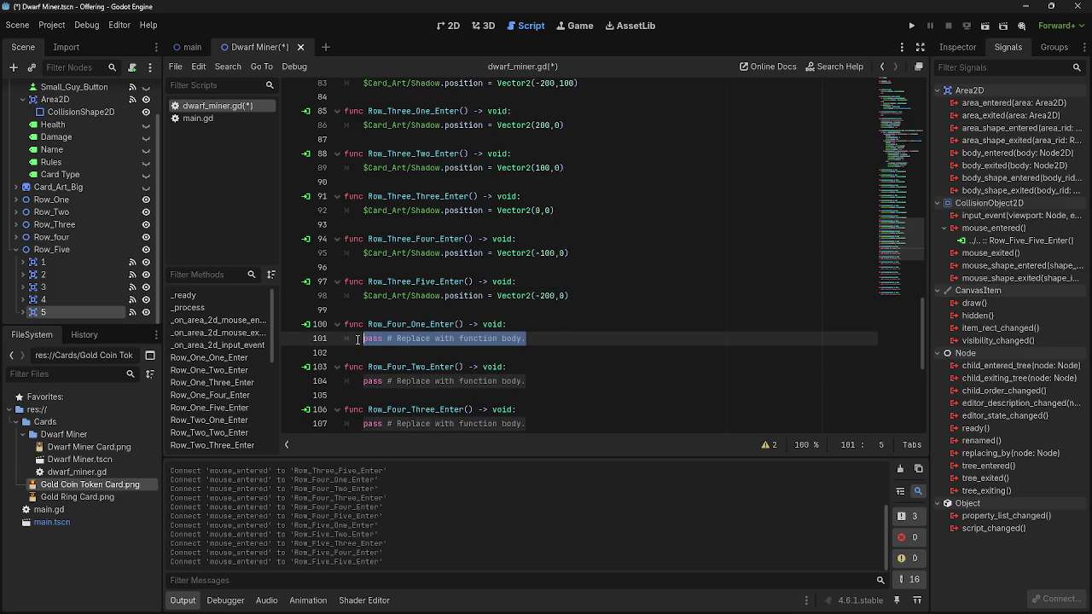
key(ctrl+v)
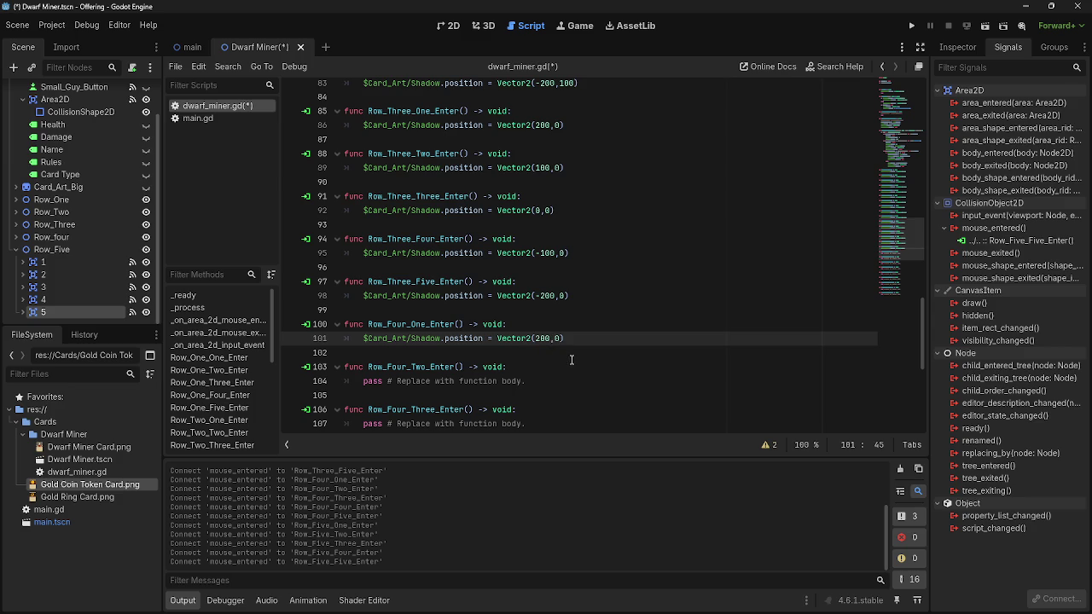
text(-1)
text(0)
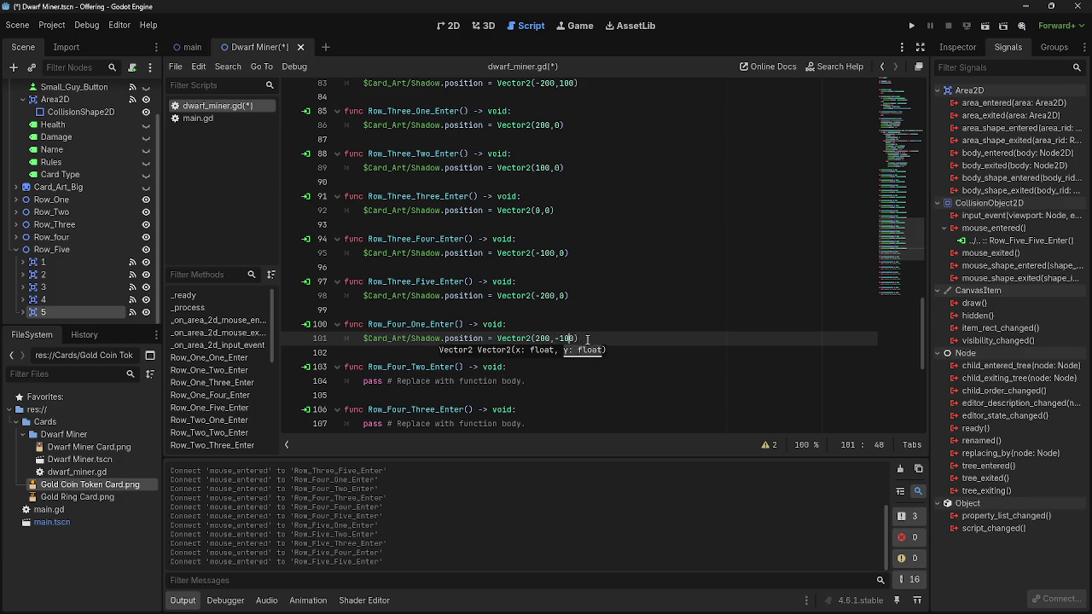
drag(579, 339, 360, 340)
drag(583, 381, 364, 382)
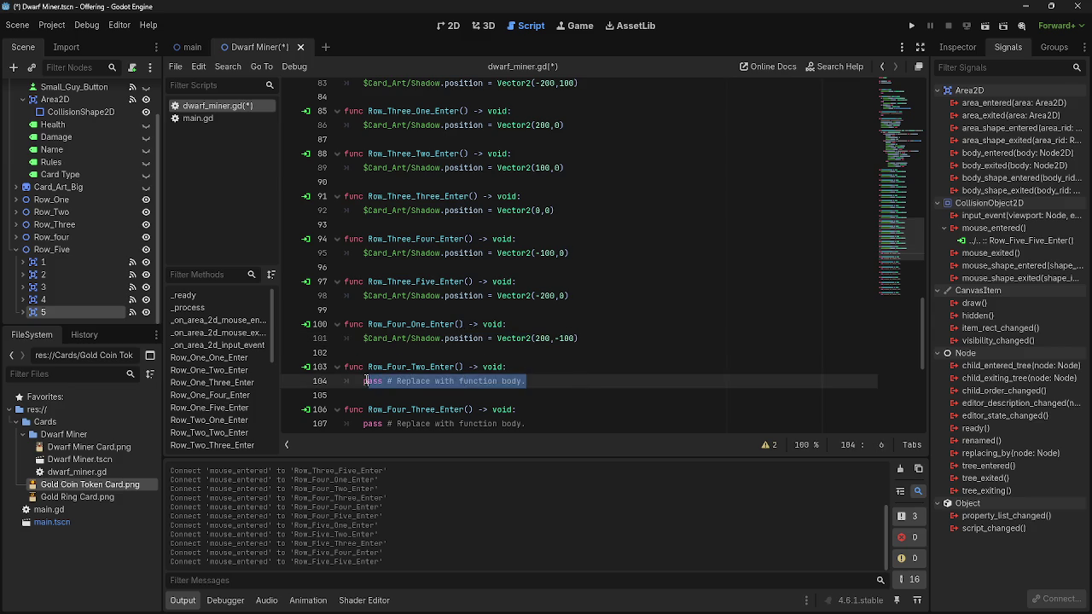
key(ctrl+v)
click(539, 381)
key(BackSpace)
text(1)
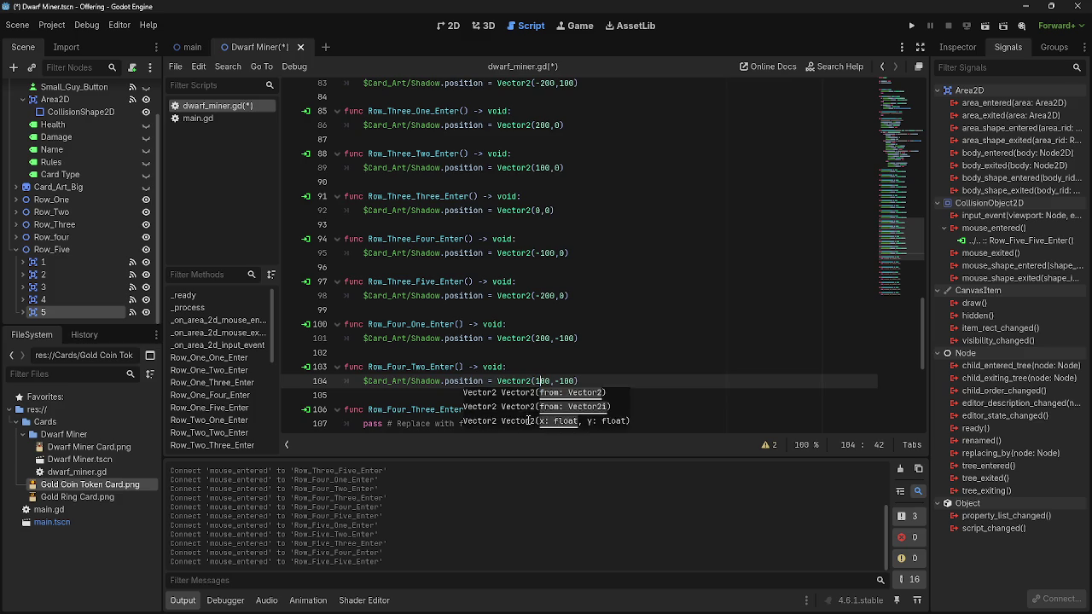
Set Row_Four_Three, Four and Five shadow positions to x 0, -100 and -200 with y -100
scroll(533, 403, down, 2)
click(526, 338)
drag(526, 339, 362, 339)
key(ctrl+v)
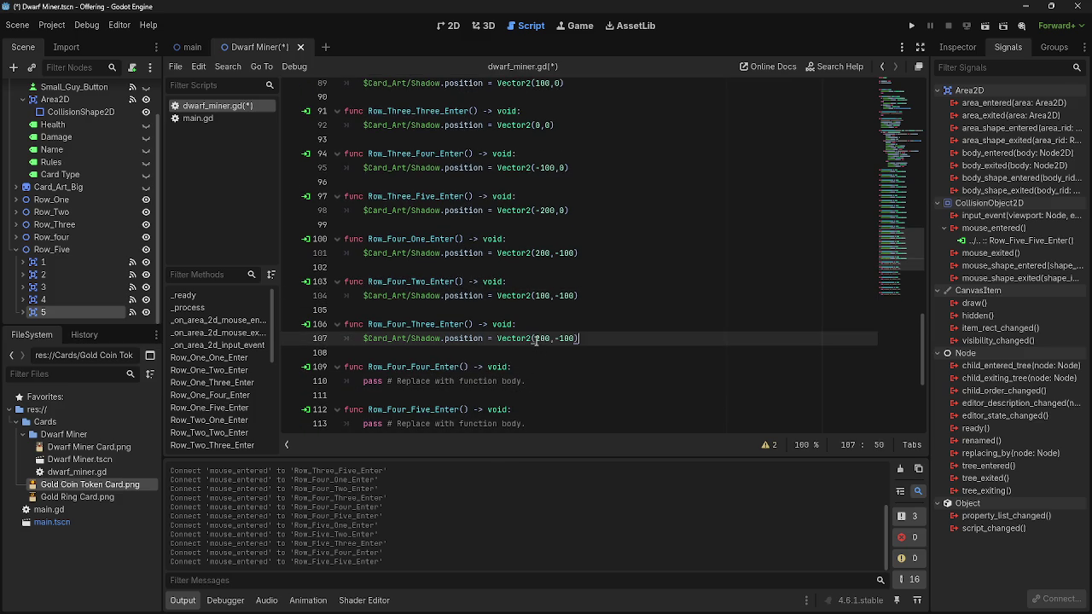
key(BackSpace)
key(BackSpace)
drag(528, 381, 362, 381)
key(ctrl+v)
key(BackSpace)
text(100,)
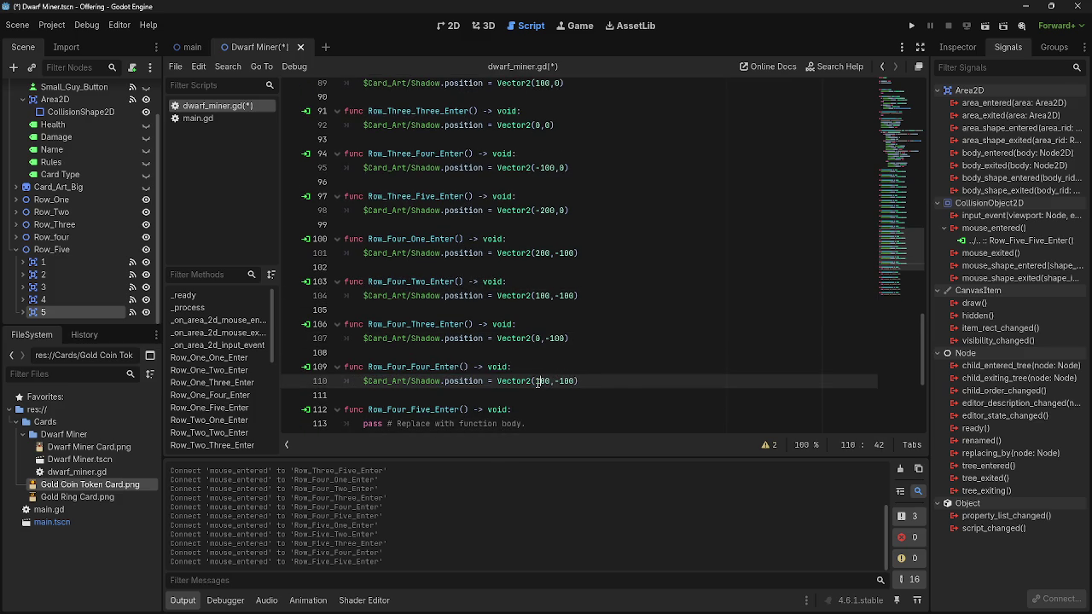
text(-)
scroll(584, 385, down, 3)
drag(527, 296, 356, 301)
key(ctrl+v)
click(536, 296)
text(-)
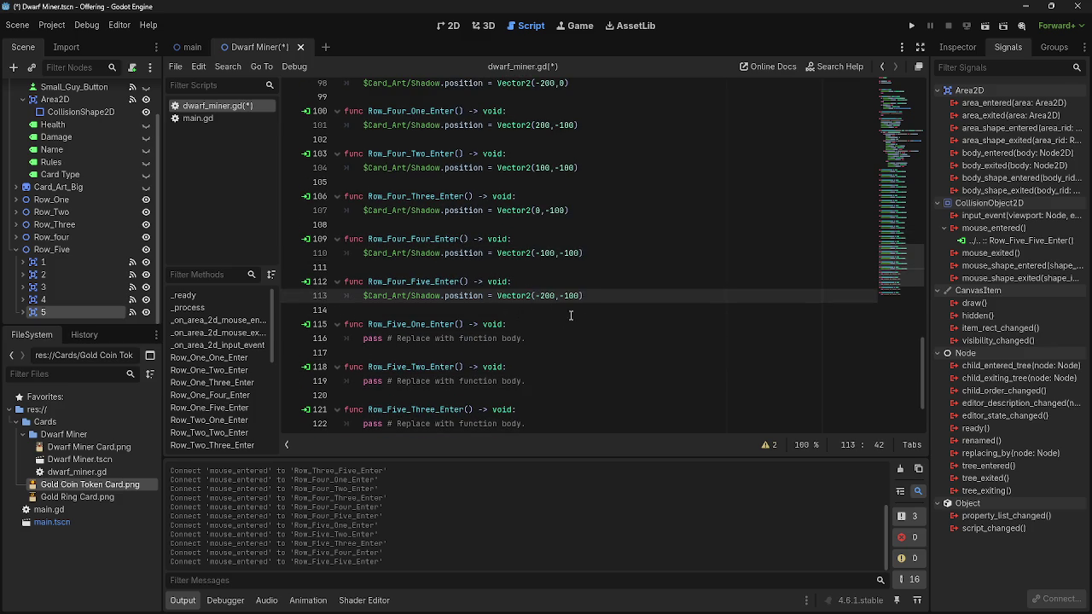
Set Row_Five_One and Row_Five_Two shadow positions to Vector2(200,-200) and Vector2(100,-200)
click(548, 338)
key(shift+Home)
key(ctrl+v)
drag(561, 339, 363, 339)
text(2)
click(538, 339)
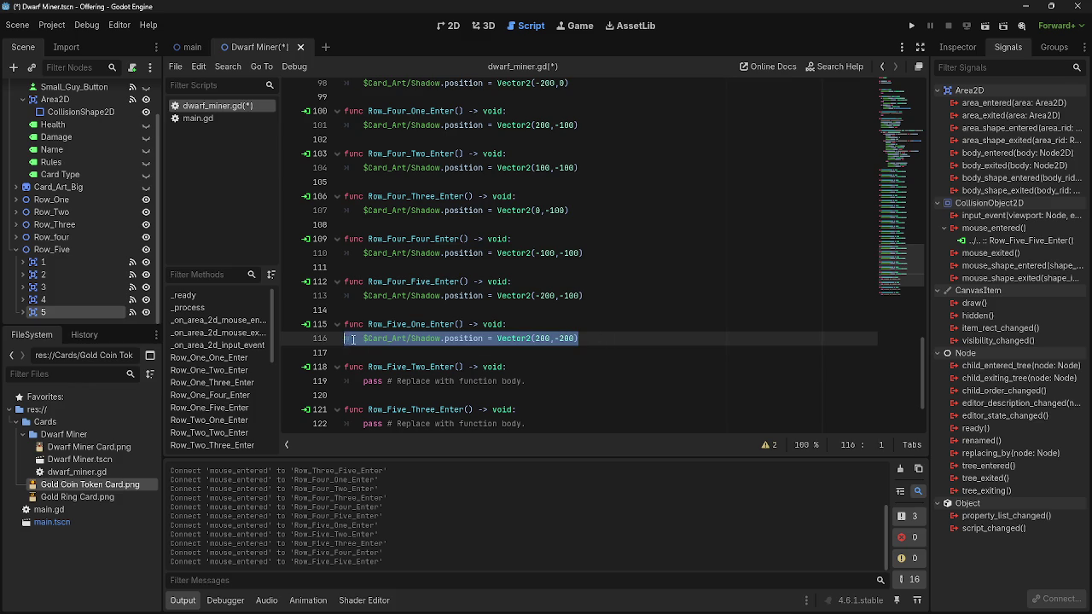
click(525, 382)
drag(525, 381, 365, 381)
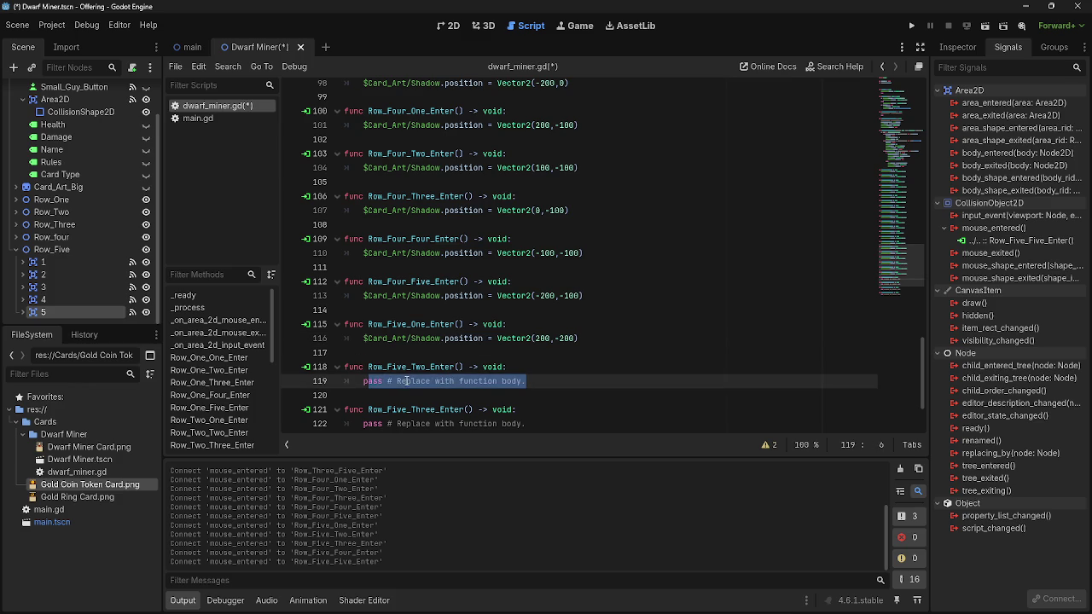
key(BackSpace)
key(BackSpace)
key(ctrl+v)
click(533, 382)
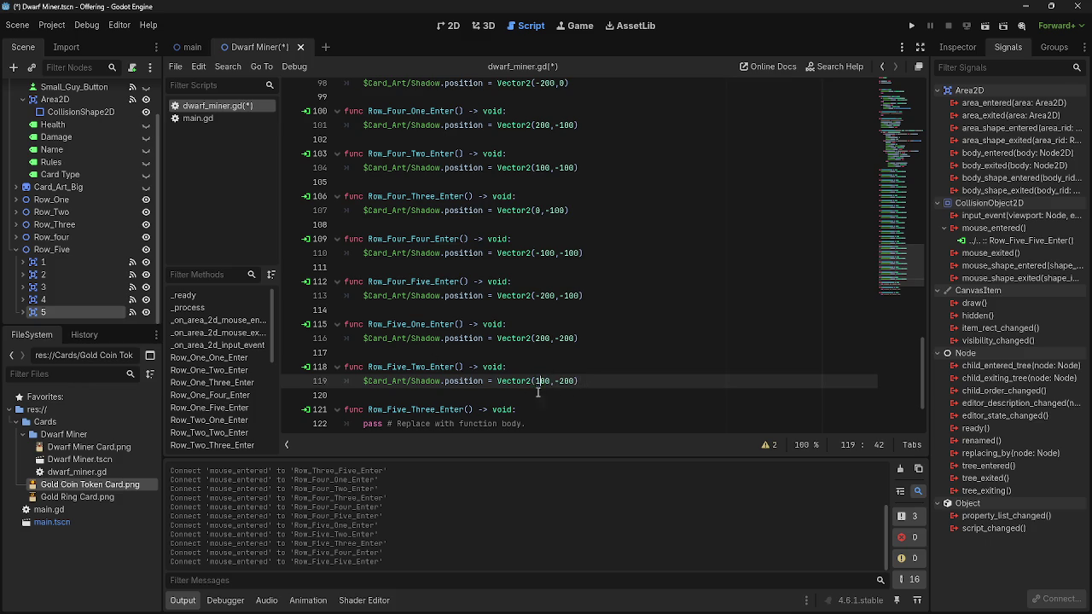
Set Row_Five_Three, Four and Five shadow positions to x 0, -100 and -200 with y -200
scroll(537, 390, down, 2)
click(536, 339)
key(shift+Home)
text($Card_Art/Shadow.position = Vector2(200,-200))
click(536, 339)
key(Delete)
key(Delete)
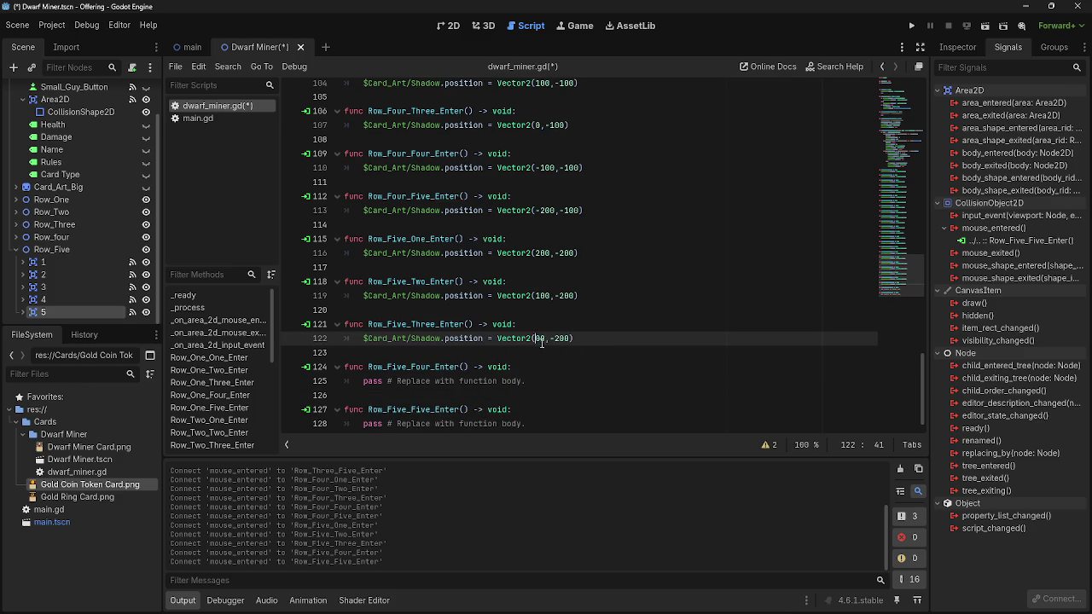
click(534, 382)
key(shift+Home)
text($Card_Art/Shadow.position = Vector2(200,-200))
scroll(540, 375, down, 1)
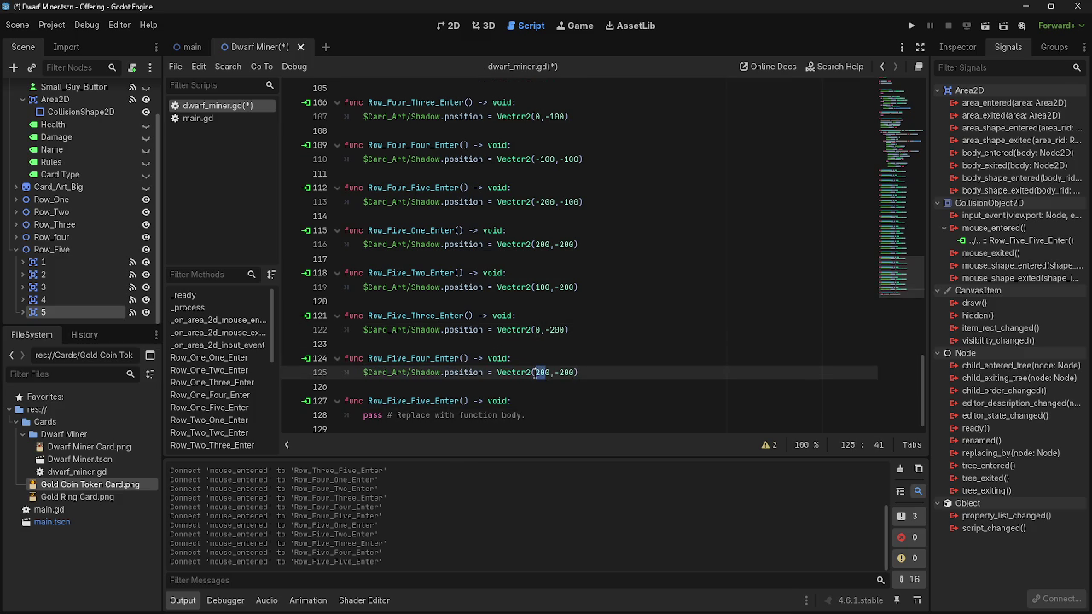
text(-10)
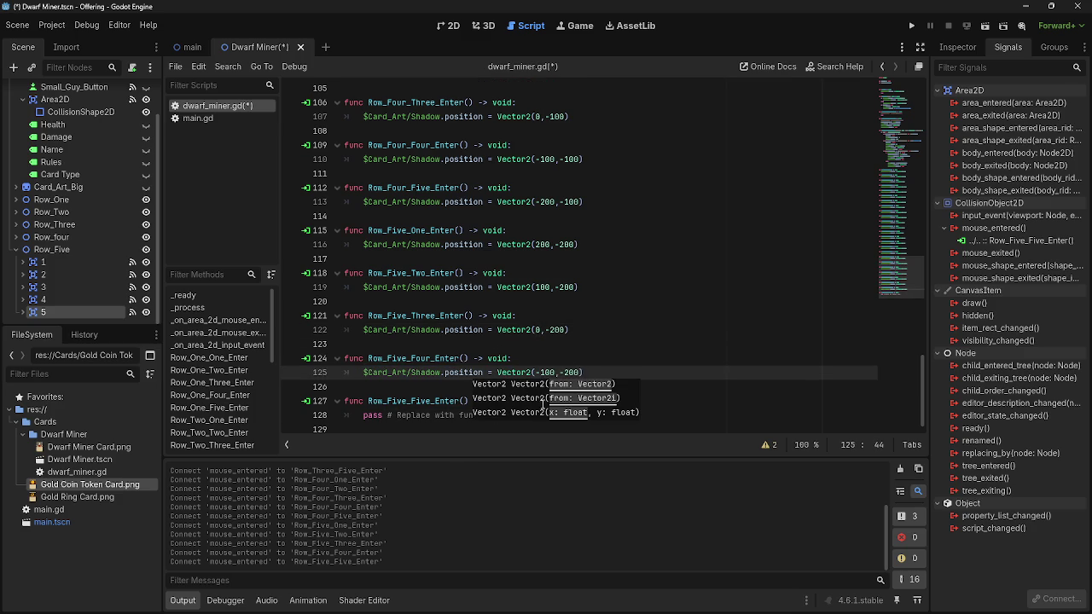
click(540, 415)
key(shift+Home)
text($Card_Art/Shadow.position = Vector2(200,-200))
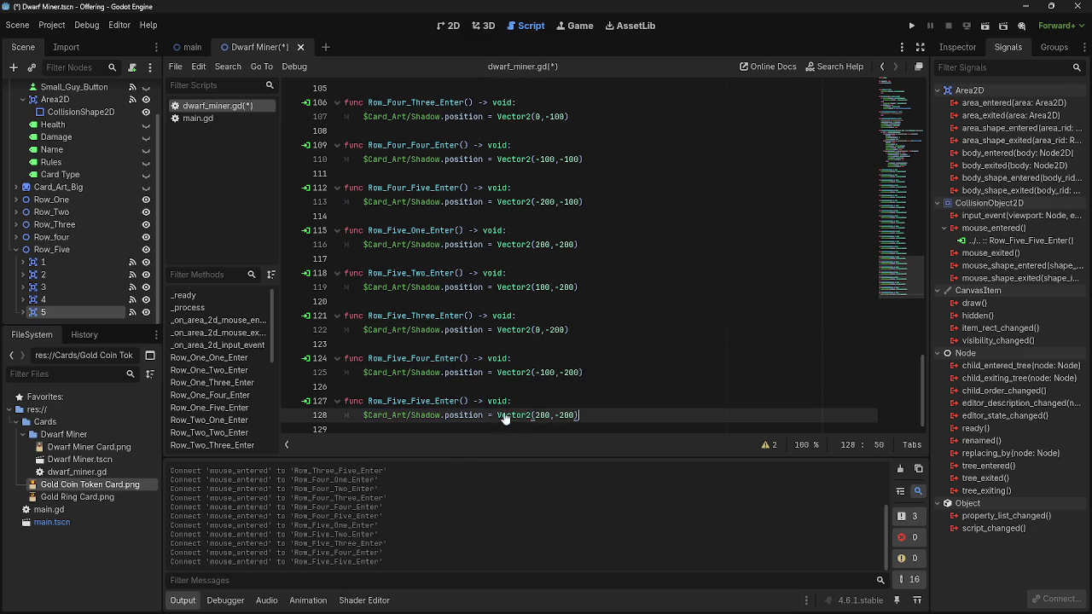
click(535, 414)
text(-)
click(627, 392)
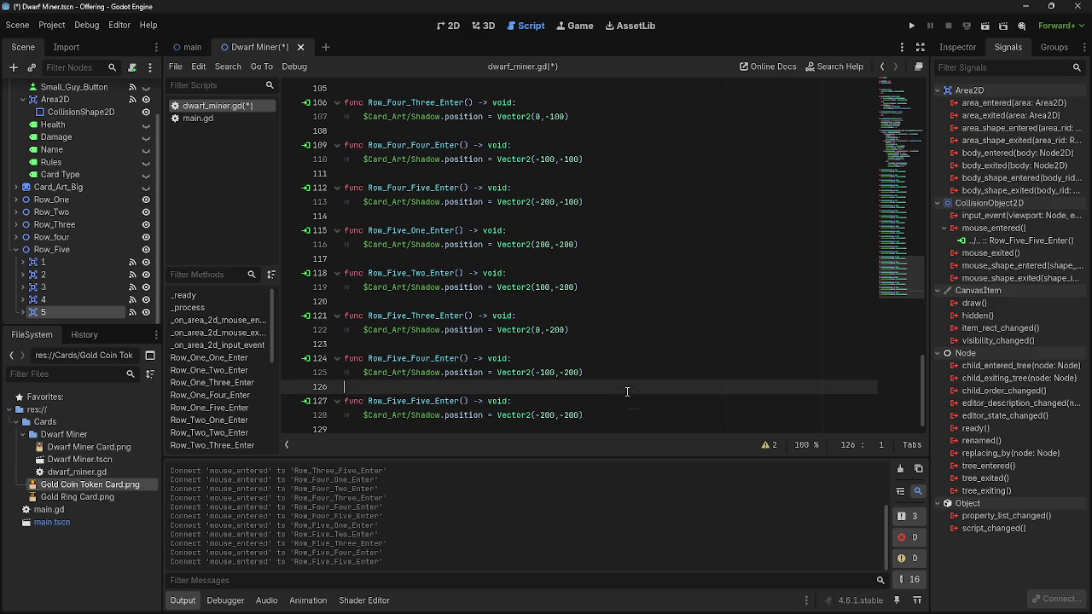
scroll(658, 376, up, 15)
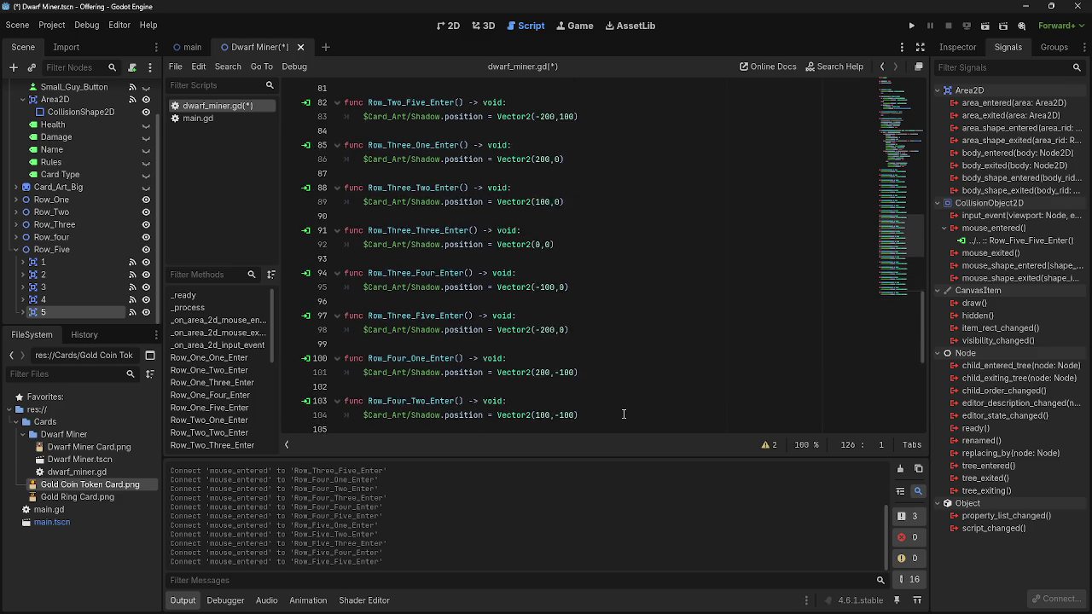
Collapse the ten Row_One and Row_Two enter functions to their header lines
scroll(624, 414, up, 5)
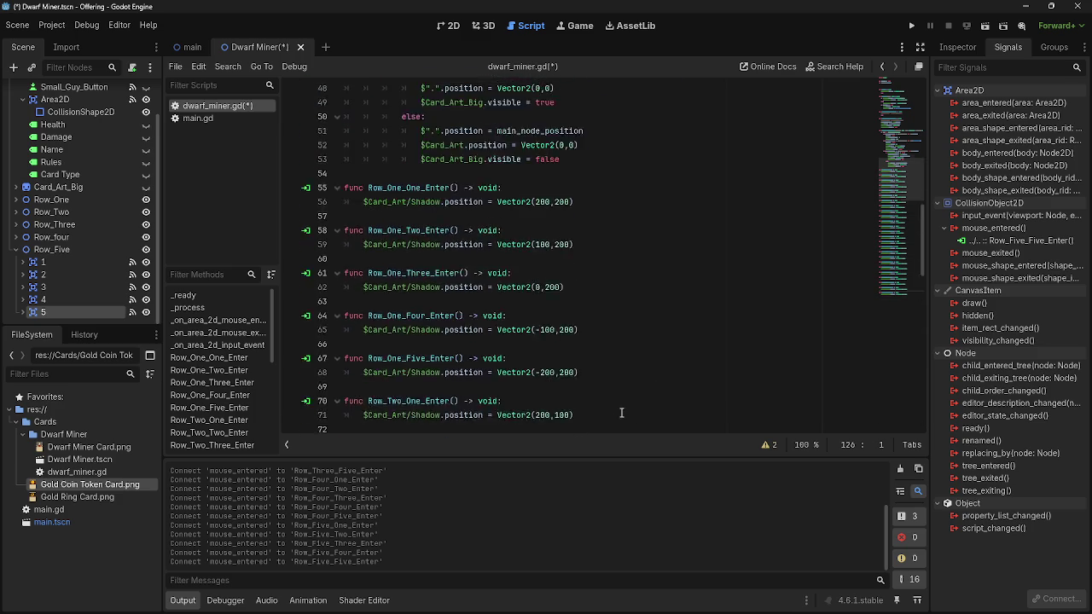
click(336, 274)
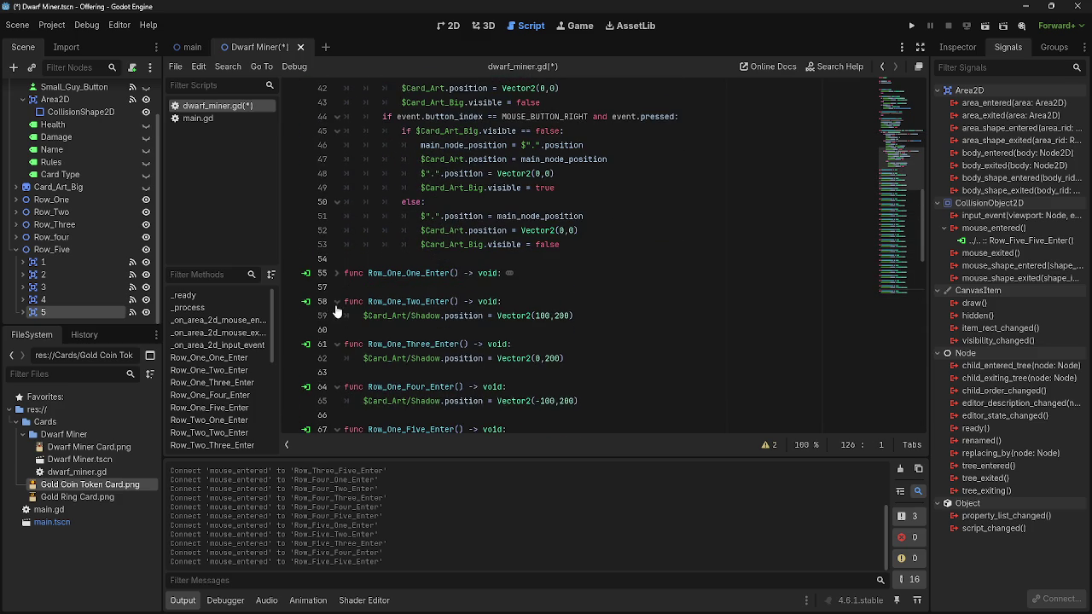
click(337, 301)
click(337, 329)
click(337, 359)
click(337, 386)
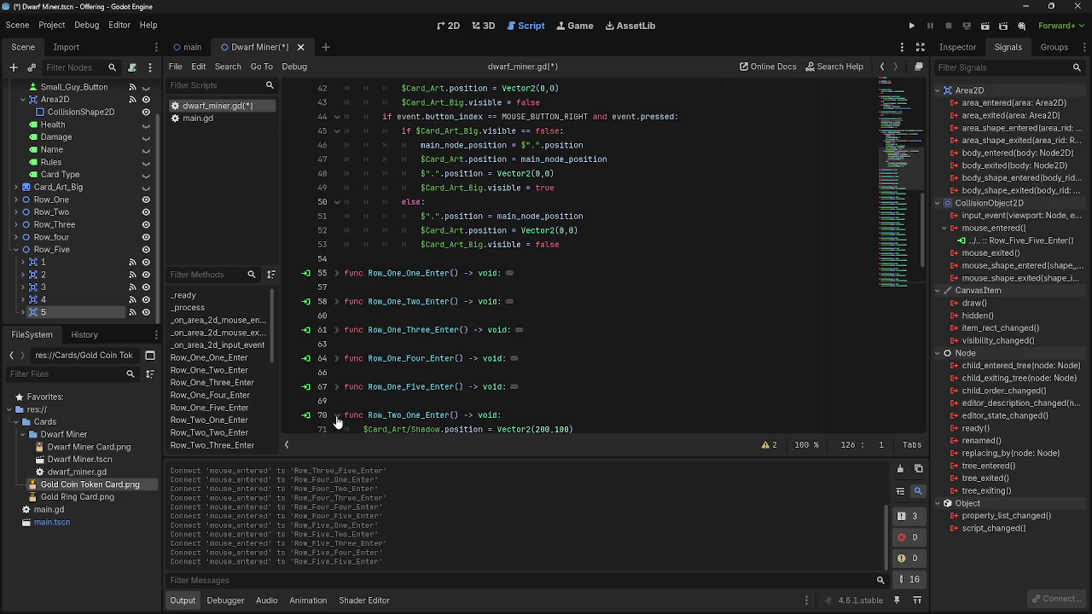
click(337, 416)
scroll(337, 415, down, 4)
click(329, 273)
click(337, 272)
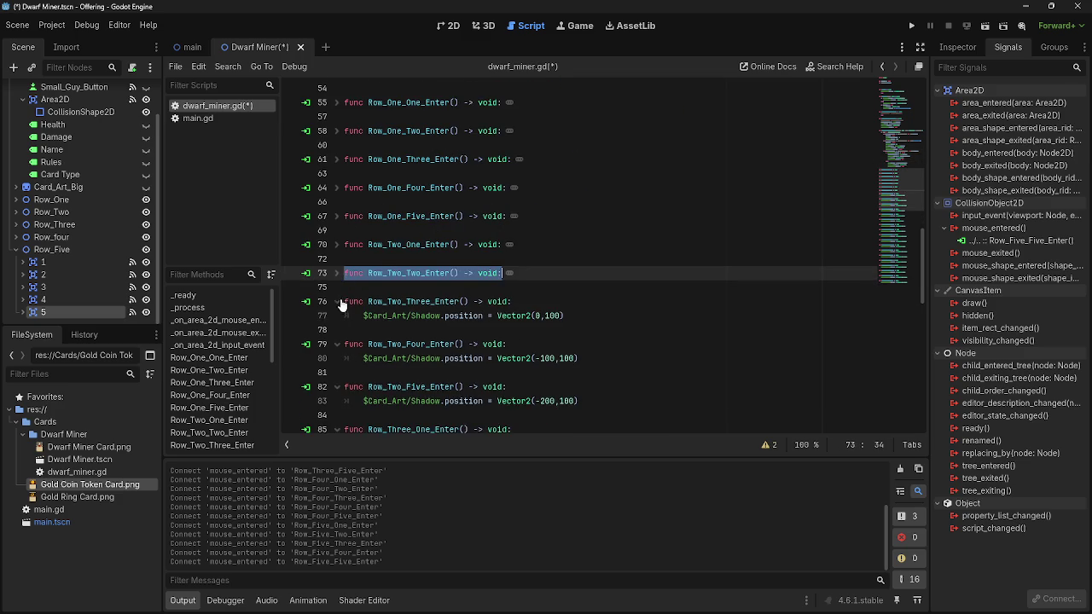
click(337, 301)
click(337, 329)
scroll(339, 288, down, 2)
click(337, 273)
Collapse the Row_Three and Row_Four enter functions
click(337, 302)
click(337, 329)
click(337, 358)
click(337, 387)
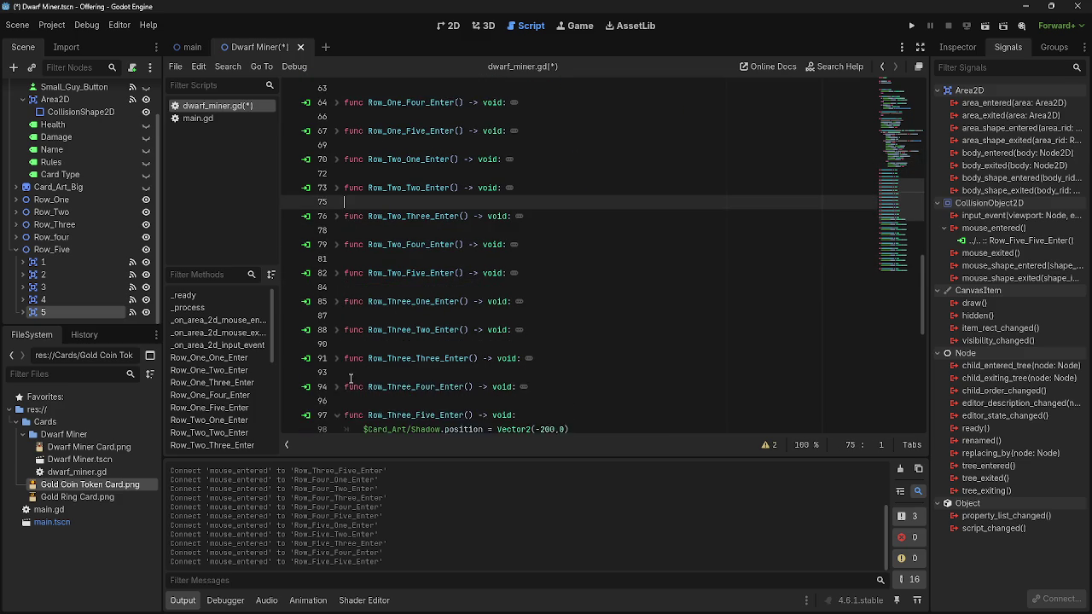
scroll(345, 333, down, 4)
click(337, 245)
click(345, 258)
click(336, 273)
click(336, 301)
click(336, 329)
click(336, 358)
click(336, 386)
Collapse the five Row_Five enter functions and scroll back to the top of the script
scroll(333, 243, down, 5)
click(337, 230)
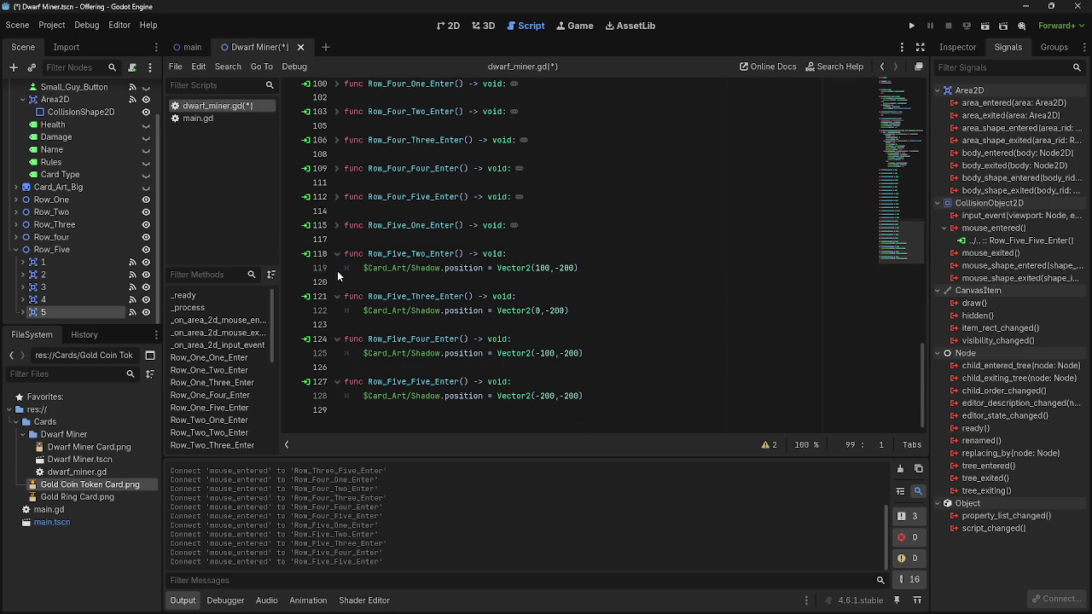
click(336, 296)
click(337, 256)
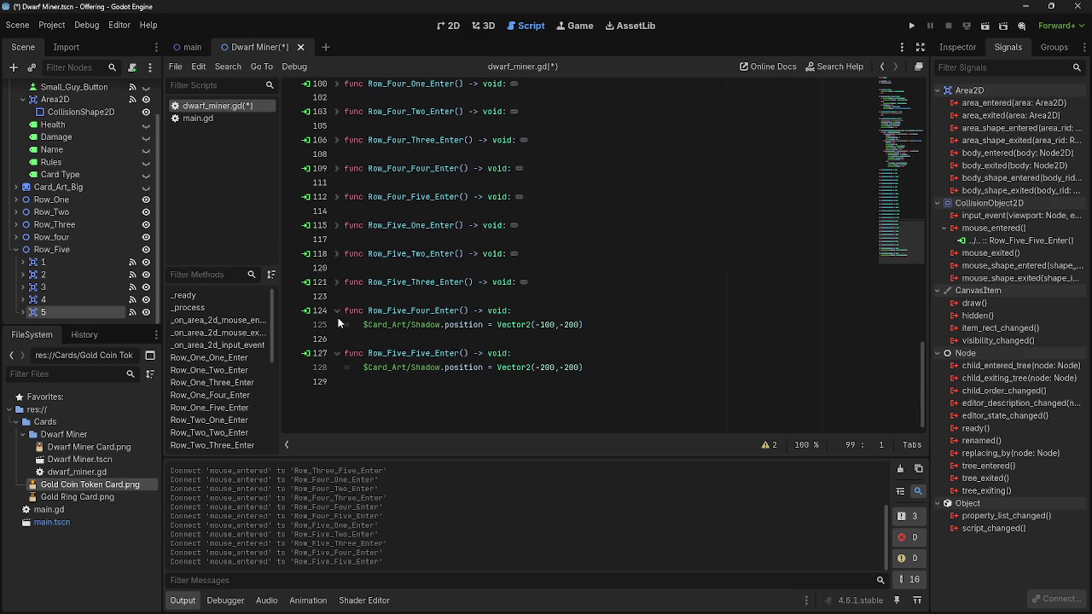
click(336, 311)
click(336, 338)
scroll(510, 373, up, 10)
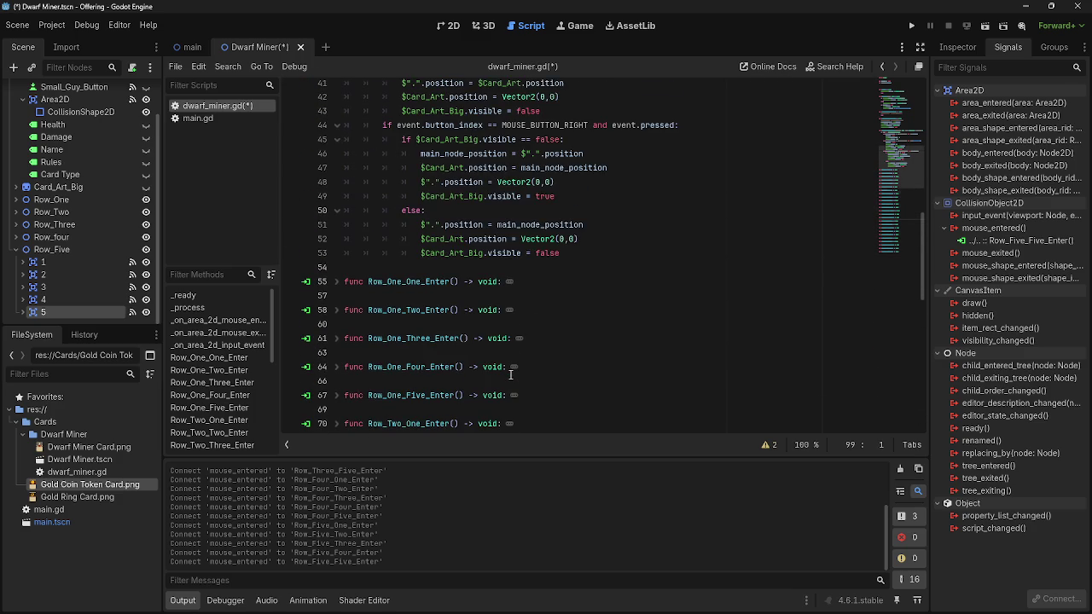
scroll(510, 374, down, 10)
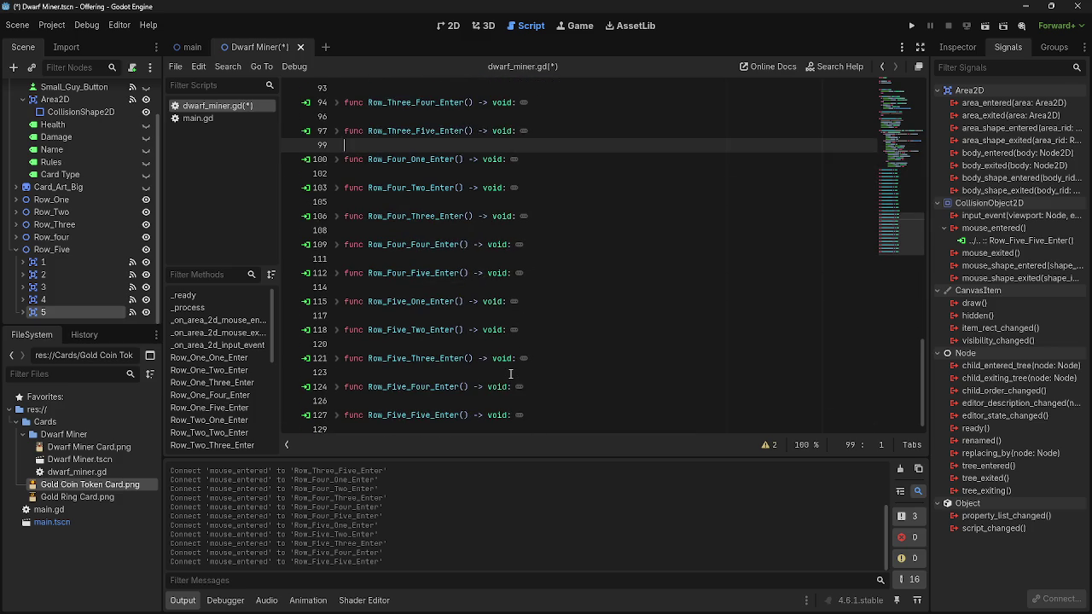
scroll(510, 374, up, 10)
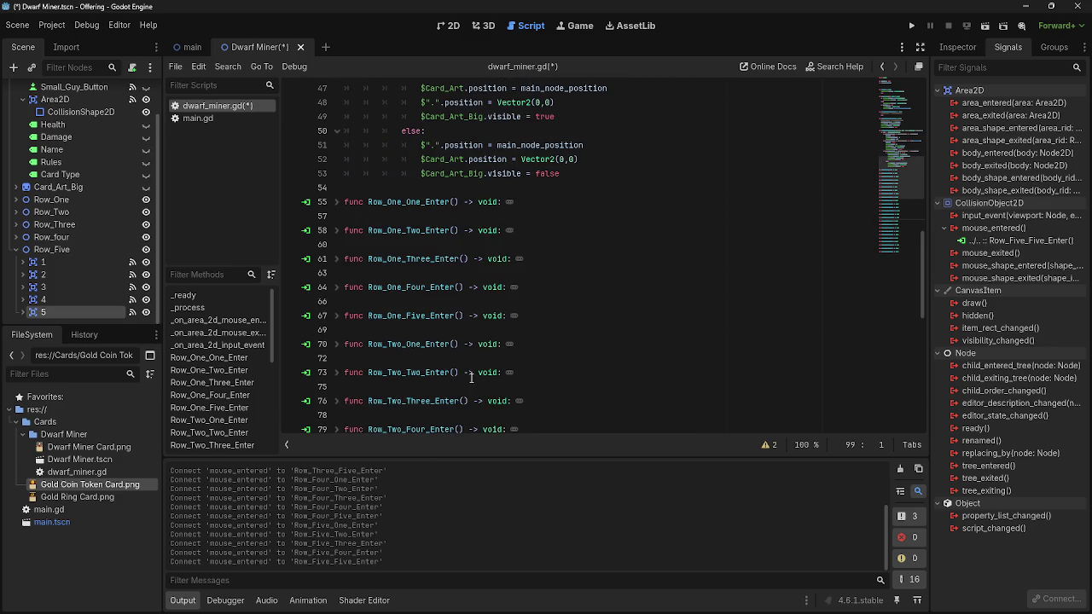
scroll(406, 382, down, 10)
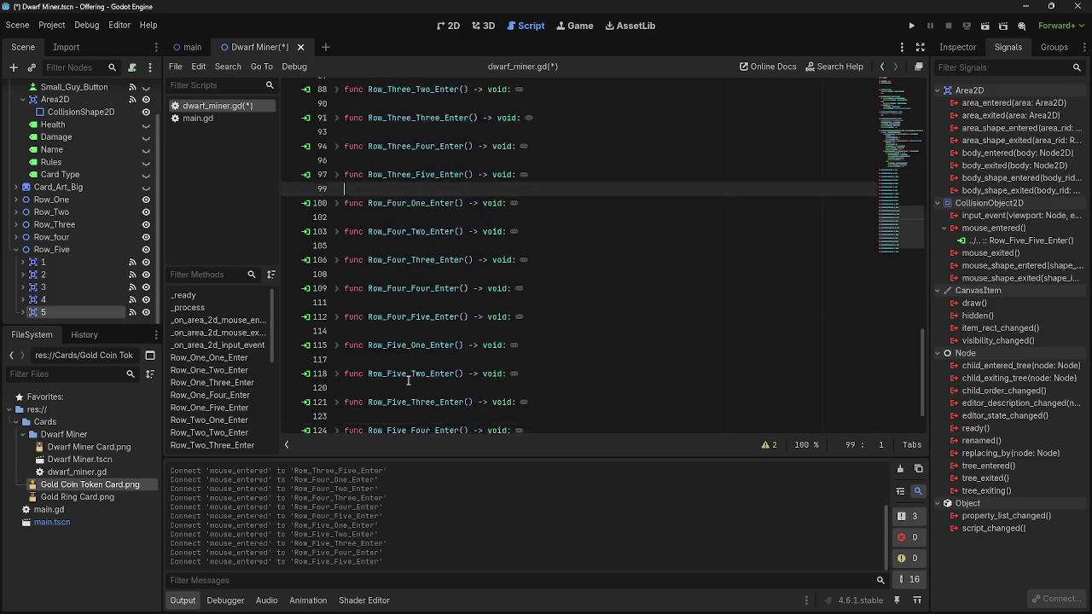
scroll(418, 379, up, 10)
scroll(418, 378, up, 10)
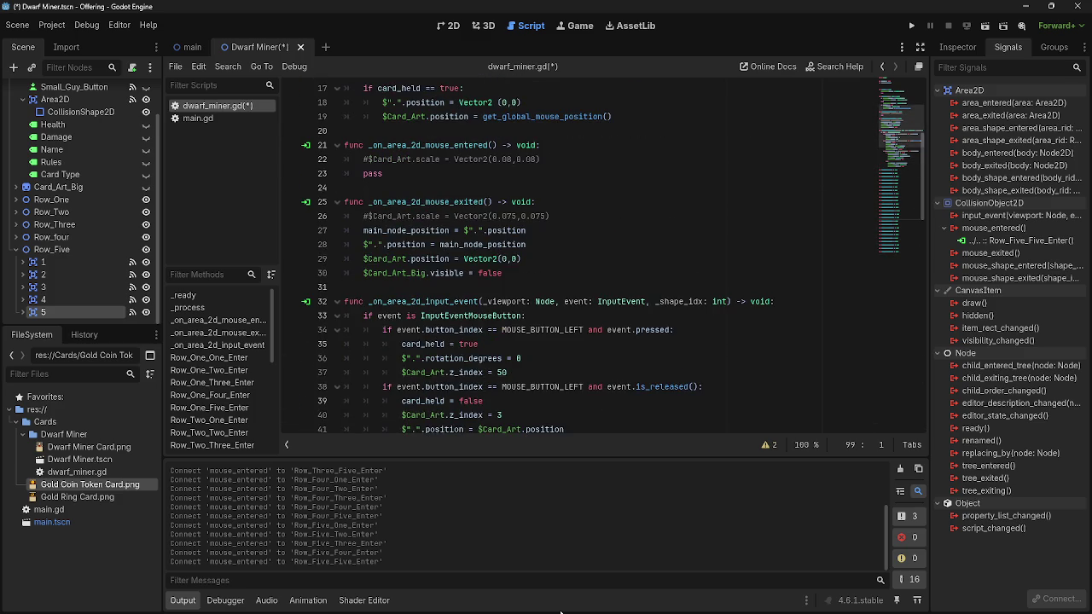
Test-run the game, dragging the dwarf card mid-screen and adding a second card, then stop it
click(910, 25)
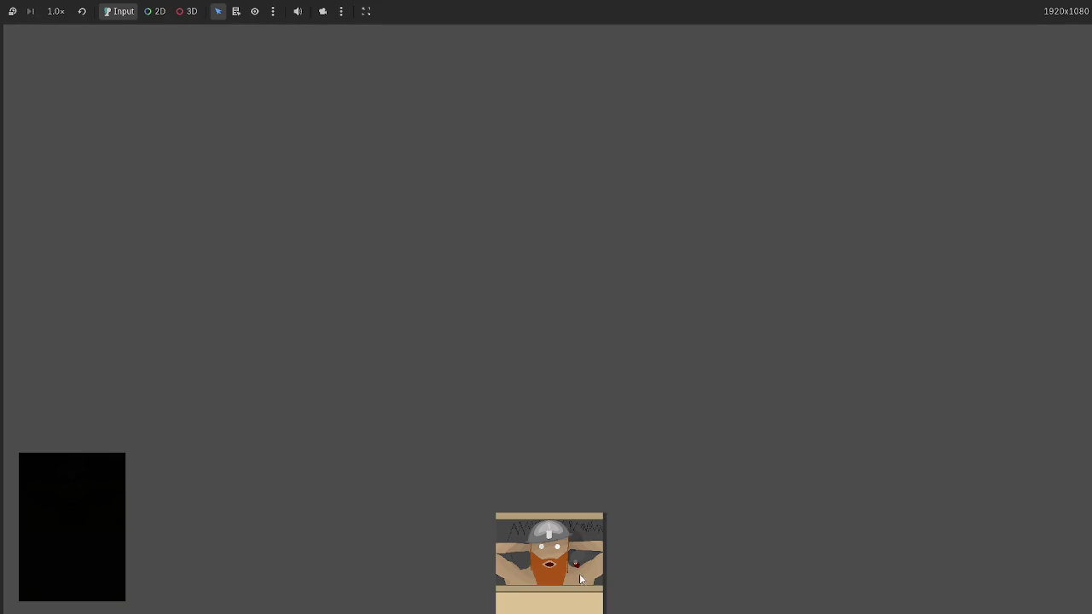
mouse_move(546, 533)
mouse_down()
mouse_move(551, 465)
mouse_move(452, 252)
mouse_up()
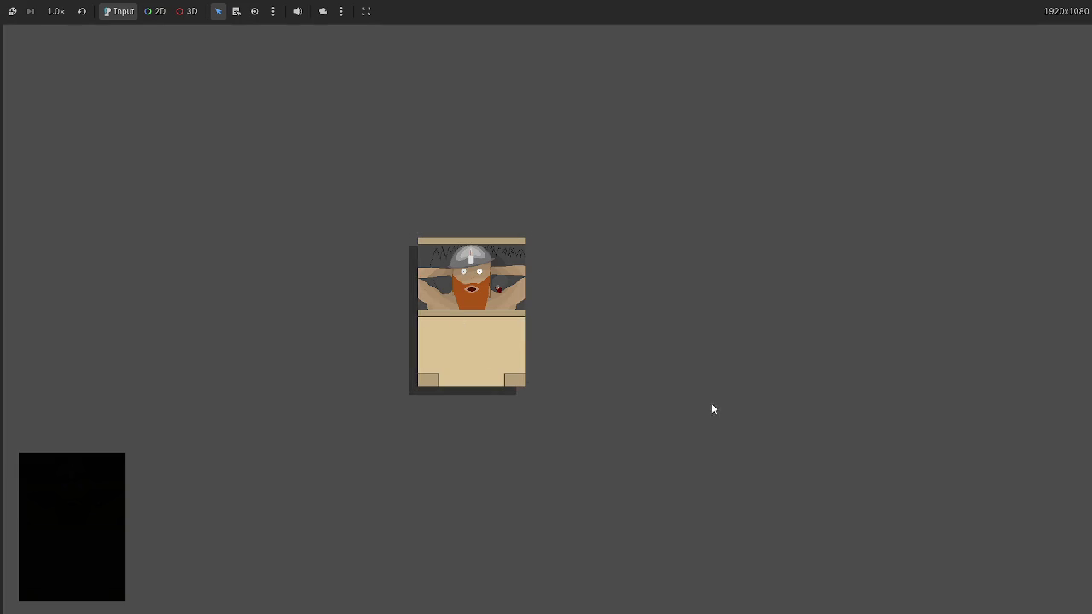
click(71, 476)
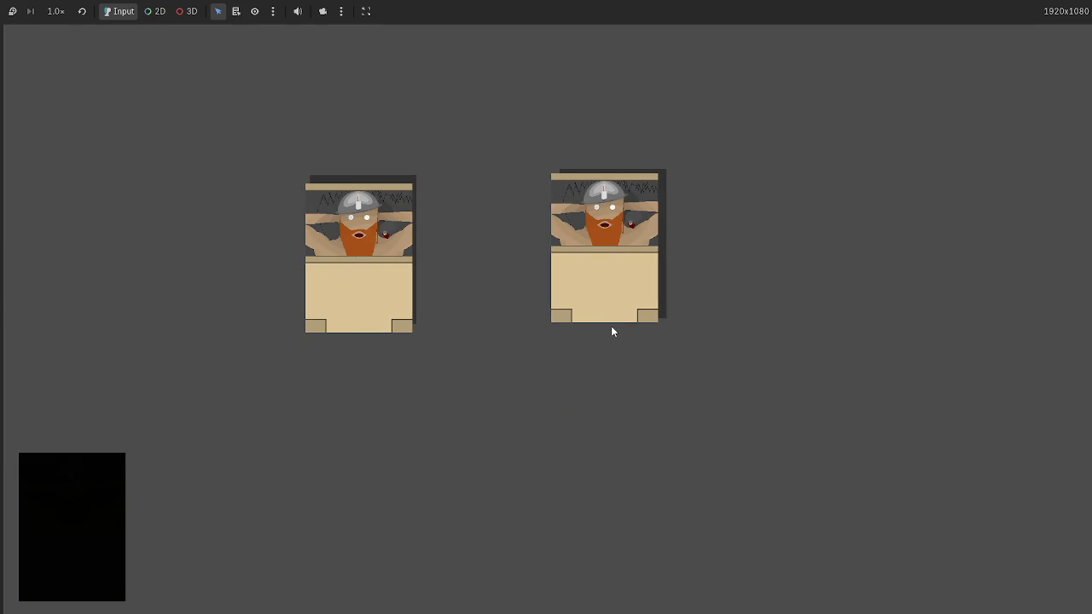
key(F8)
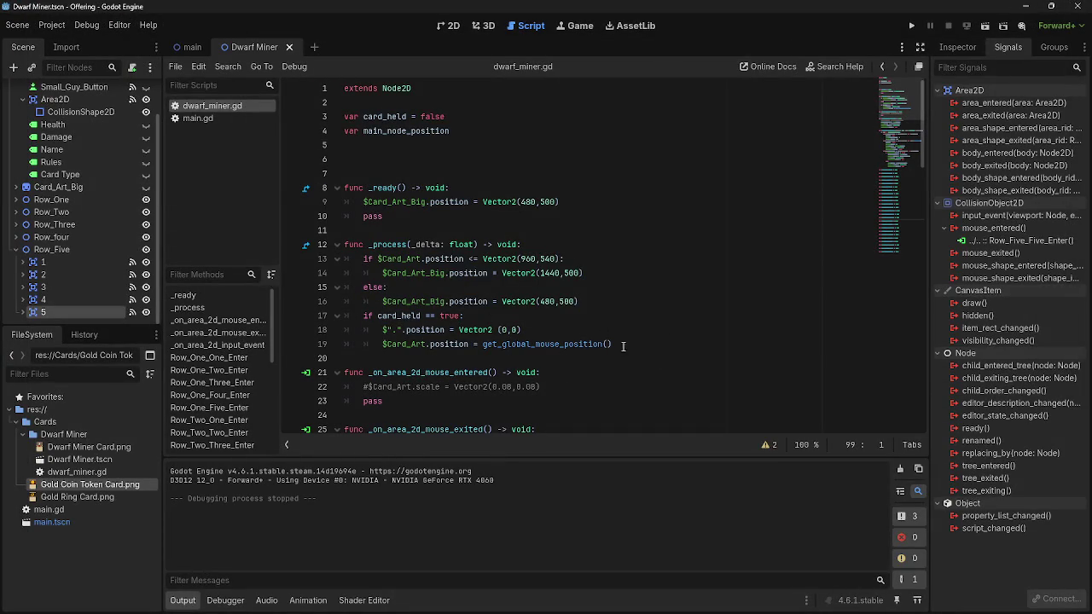
Run the game once more to test the dwarf card, then stop it
scroll(638, 353, down, 3)
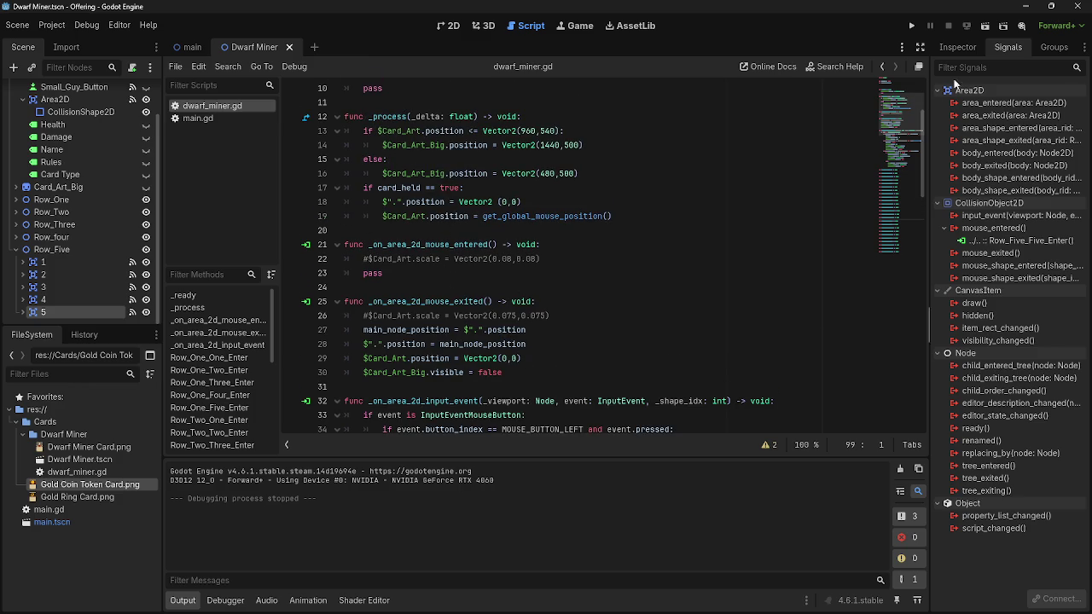
click(912, 26)
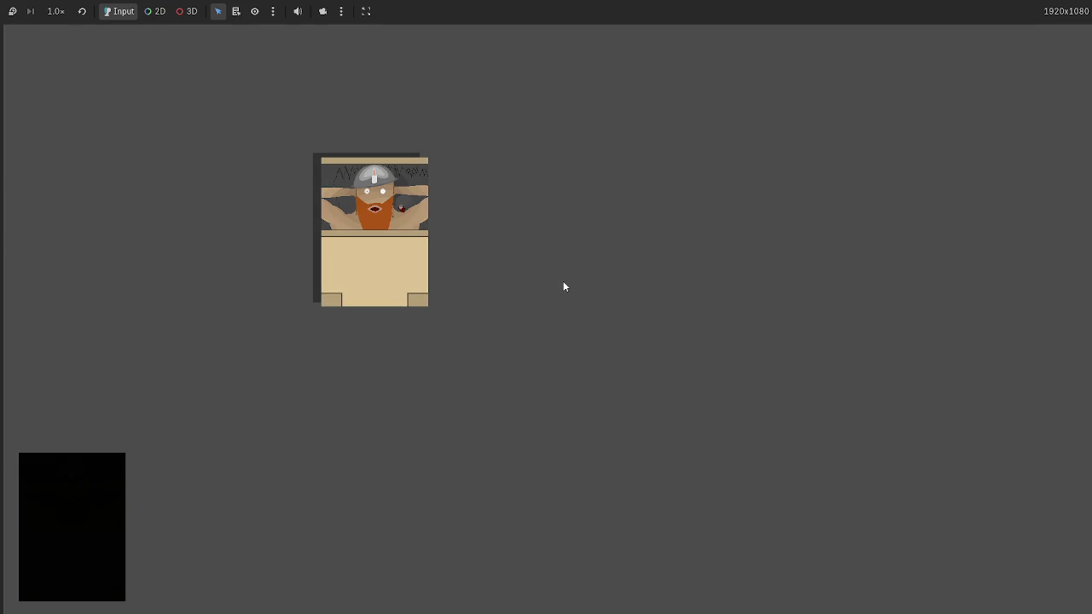
key(F8)
Glance at the card scene in 2D, then return to dwarf_miner.gd and read through it
click(445, 27)
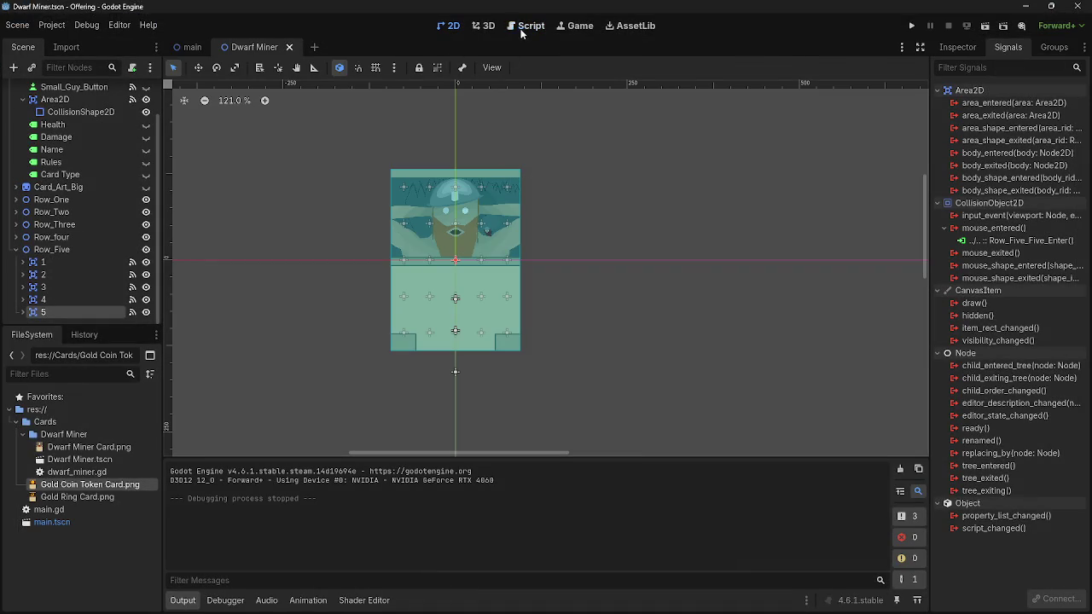
click(527, 26)
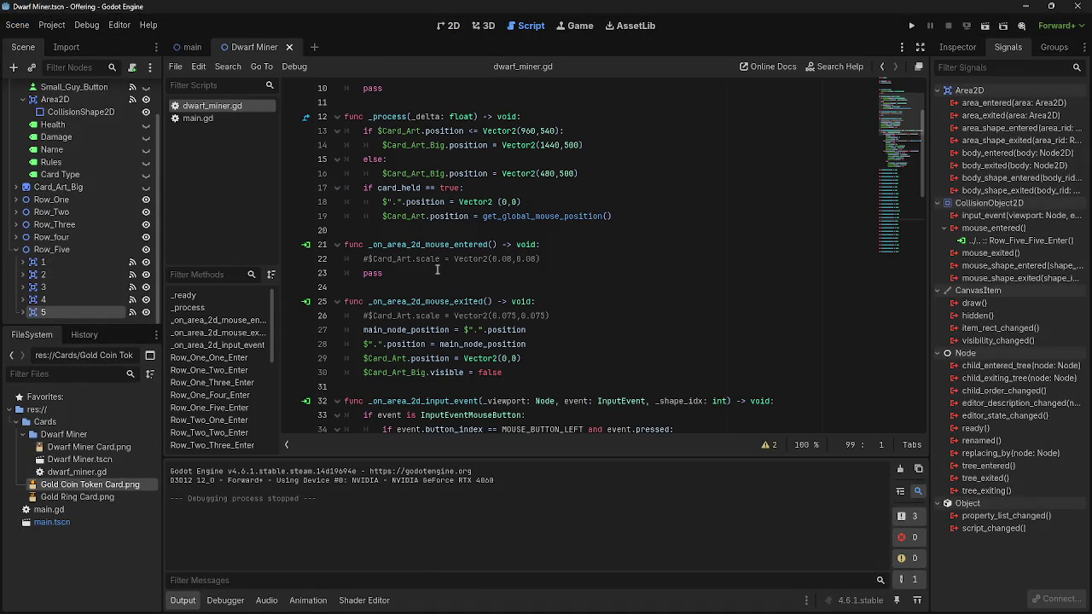
scroll(418, 272, down, 3)
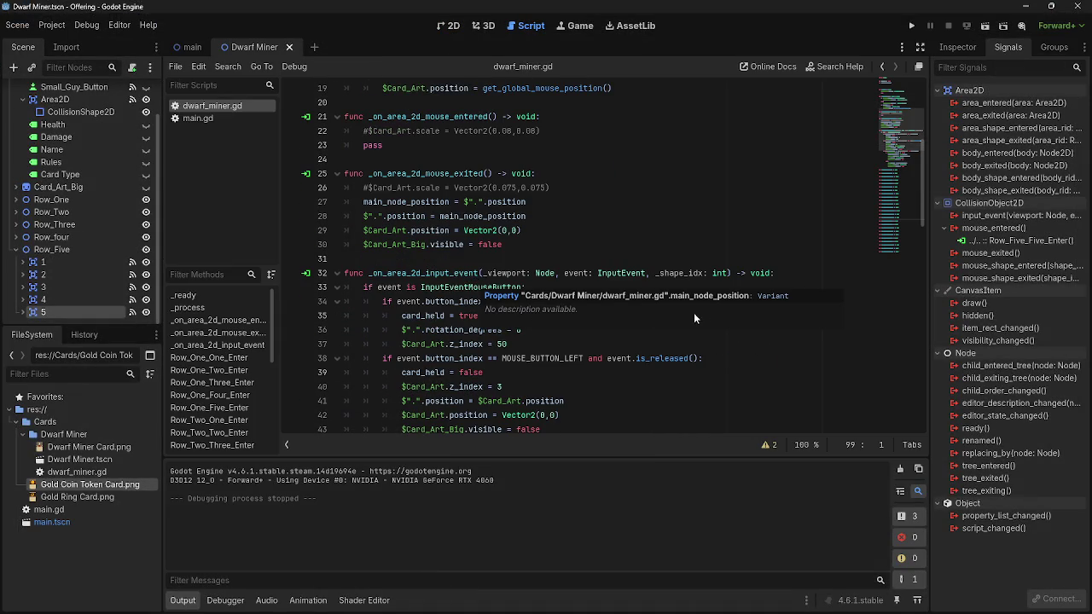
scroll(572, 299, up, 6)
scroll(571, 298, down, 8)
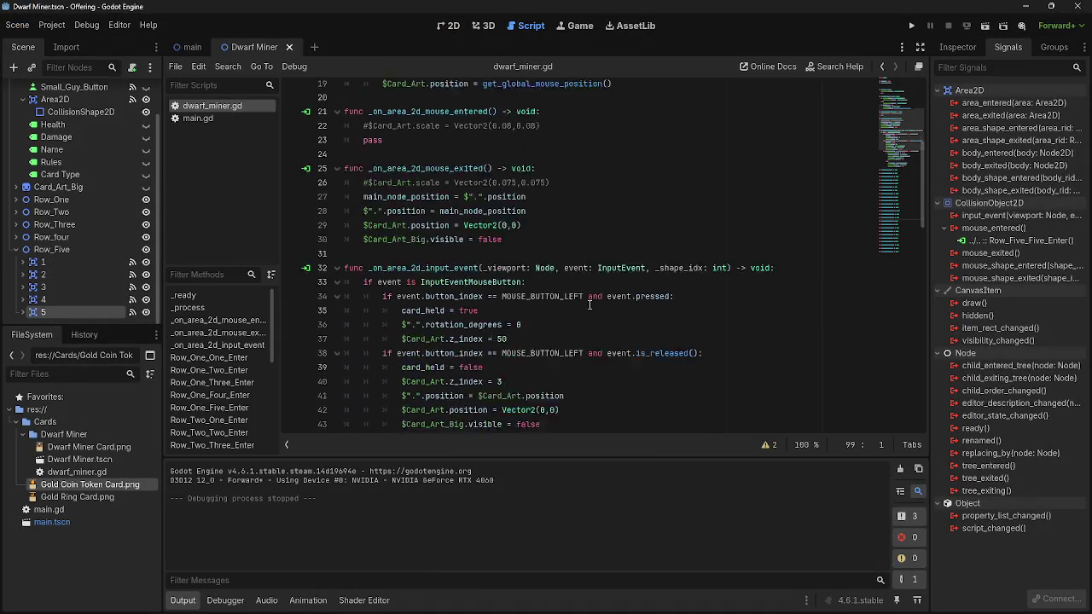
scroll(571, 298, down, 14)
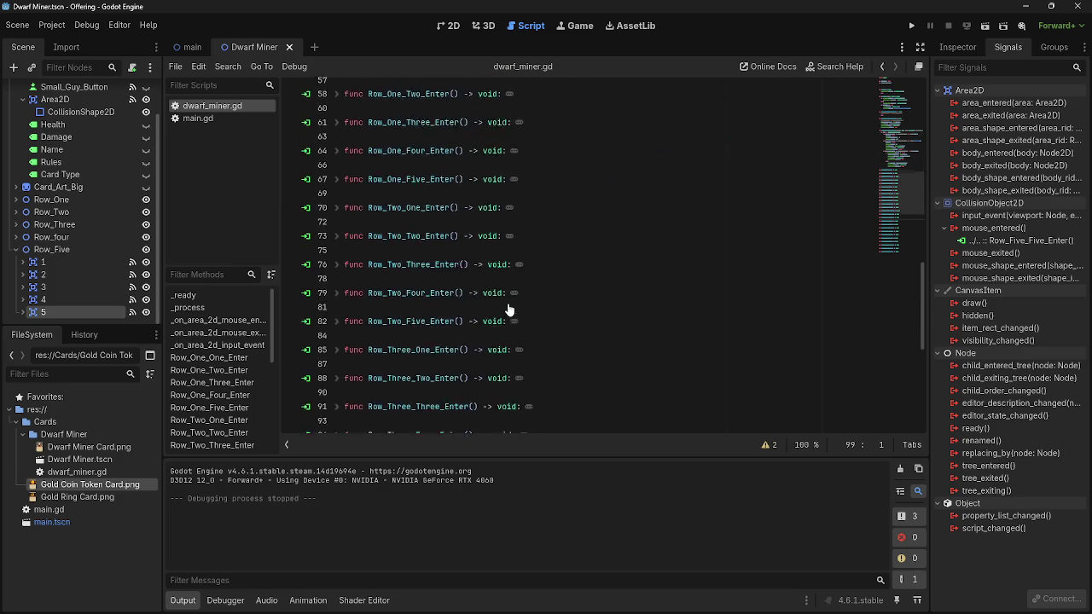
scroll(507, 309, up, 10)
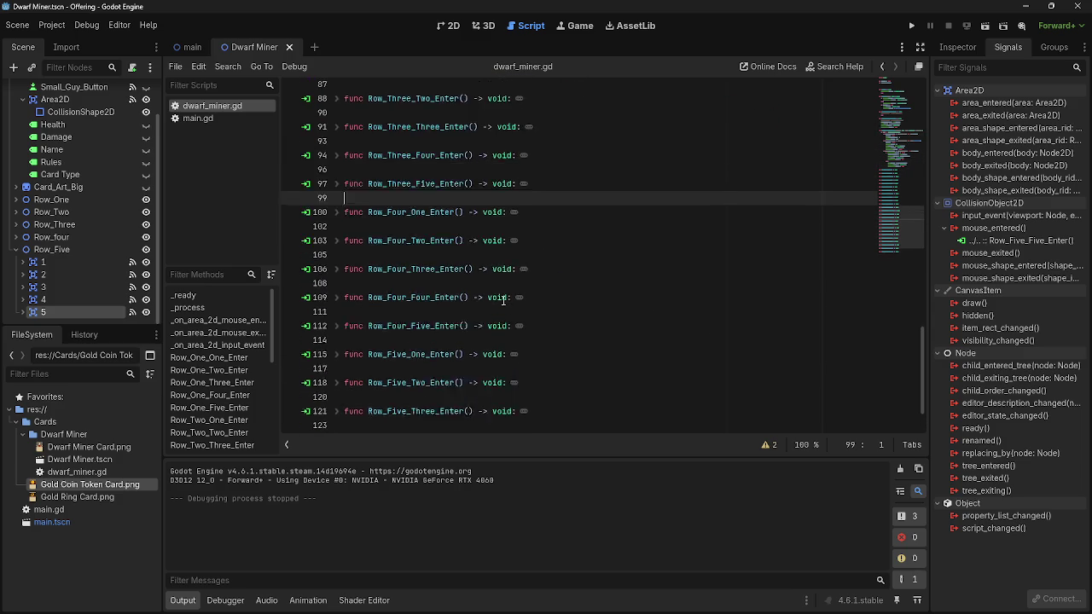
scroll(491, 296, up, 3)
scroll(478, 290, down, 4)
click(452, 273)
scroll(452, 282, up, 3)
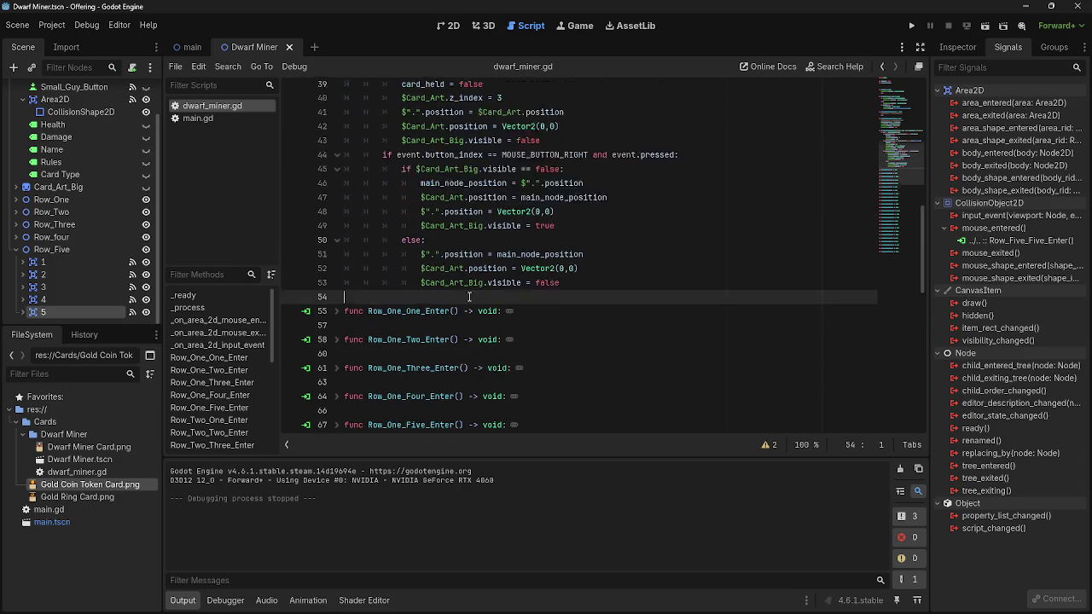
scroll(449, 297, down, 3)
scroll(477, 324, up, 11)
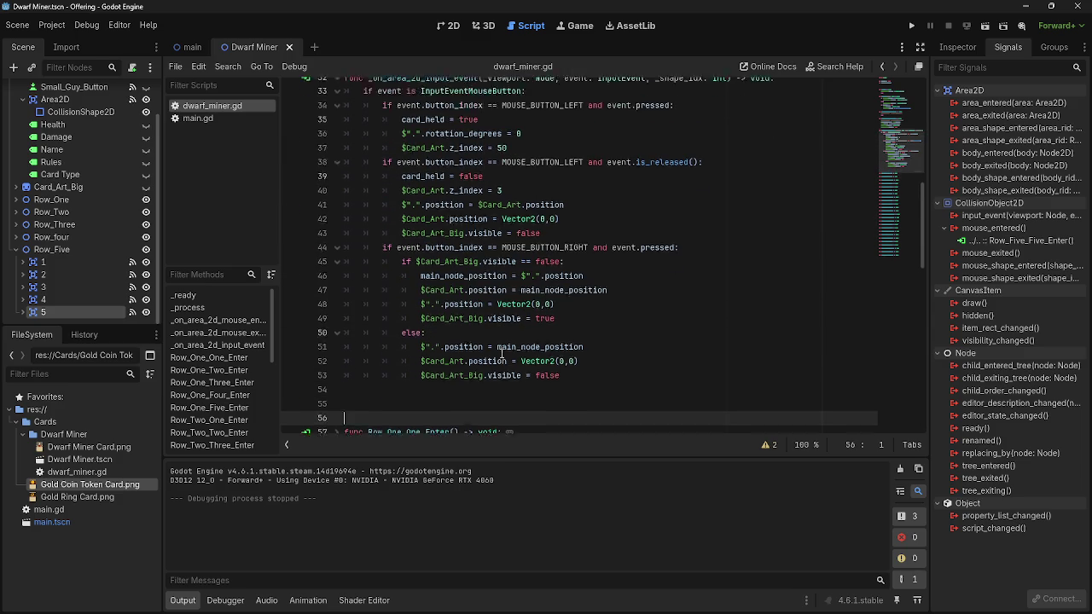
scroll(452, 337, up, 3)
scroll(383, 269, up, 7)
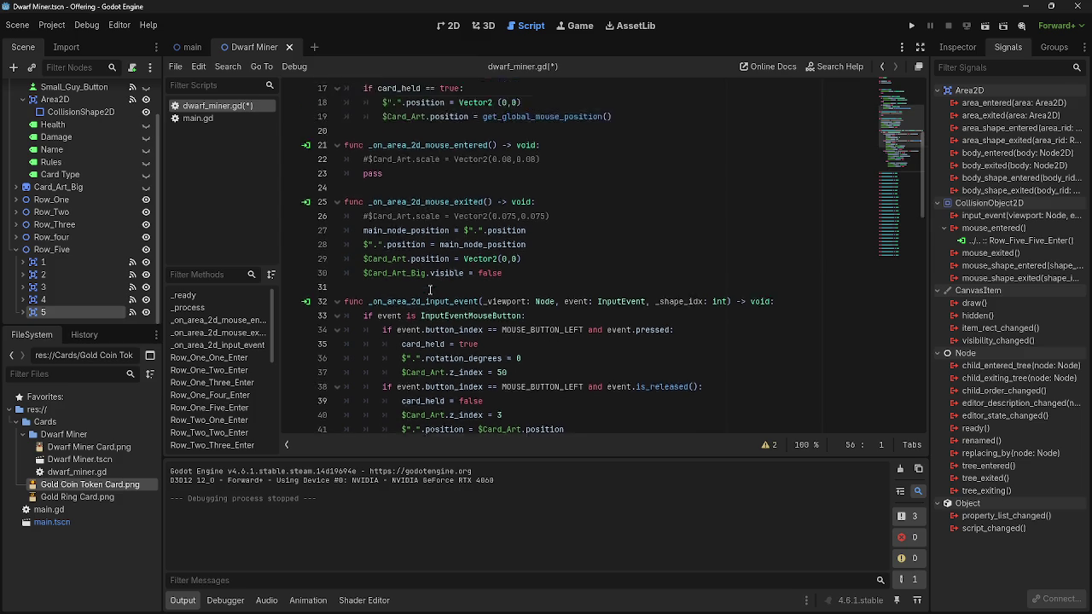
scroll(416, 287, down, 3)
scroll(416, 286, down, 10)
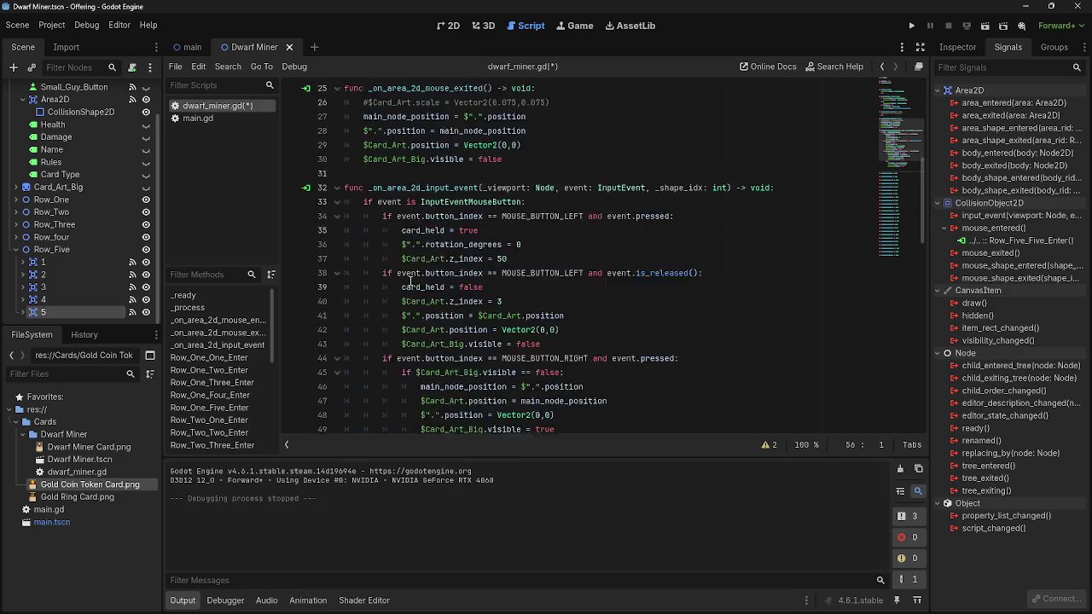
scroll(409, 281, down, 7)
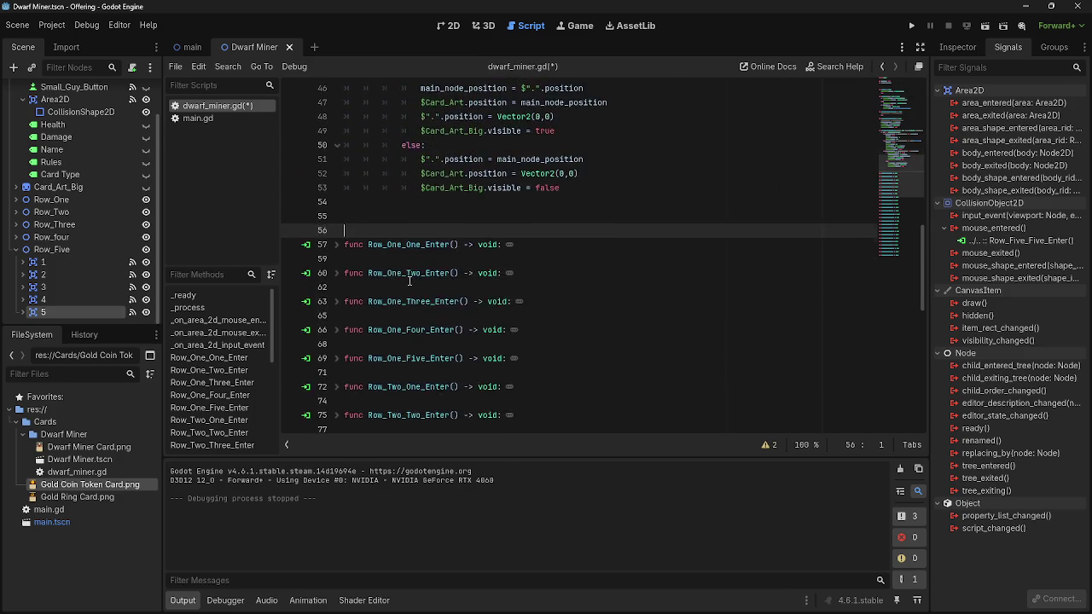
scroll(410, 281, down, 3)
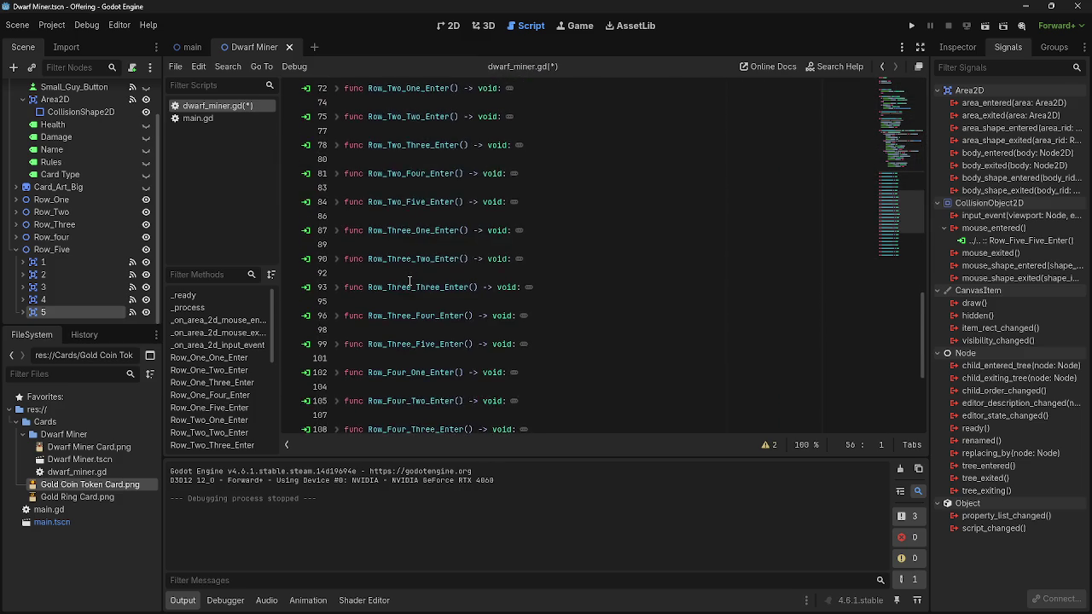
scroll(410, 281, down, 10)
scroll(410, 281, up, 16)
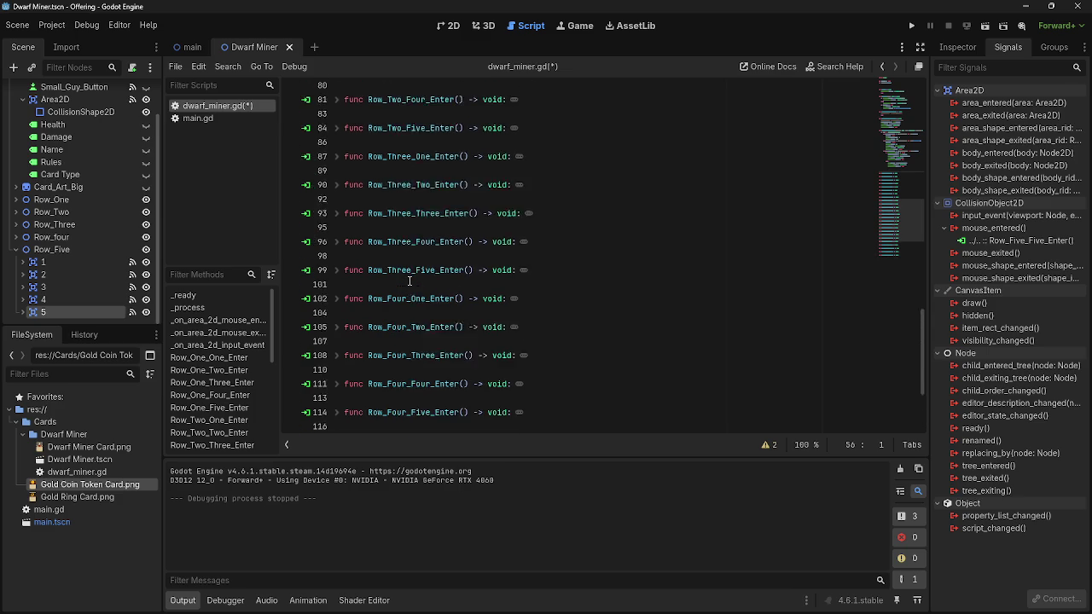
scroll(409, 280, up, 9)
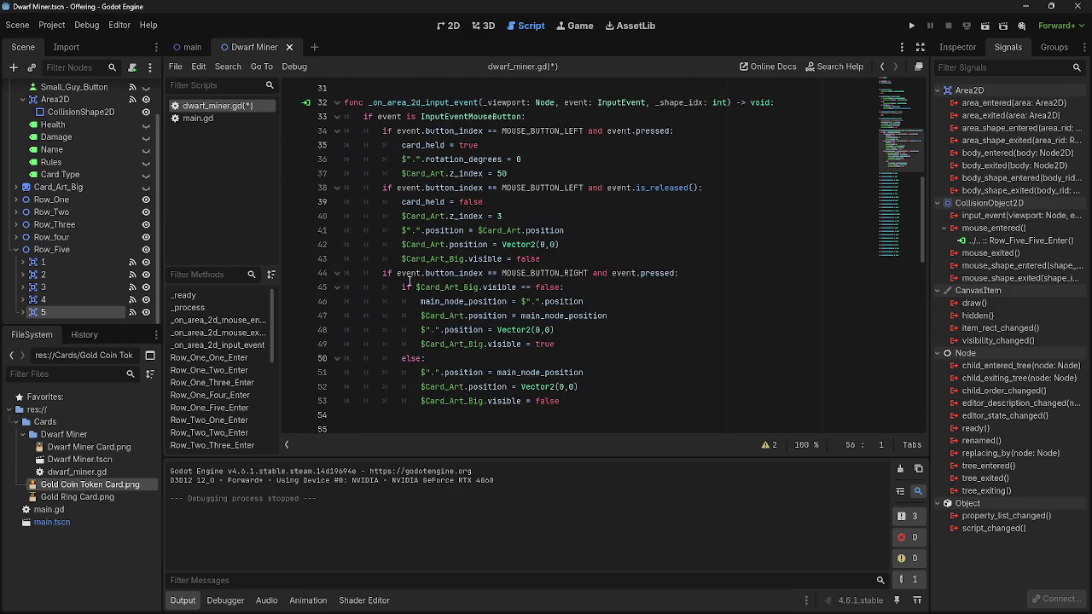
scroll(409, 280, up, 1)
scroll(410, 281, down, 12)
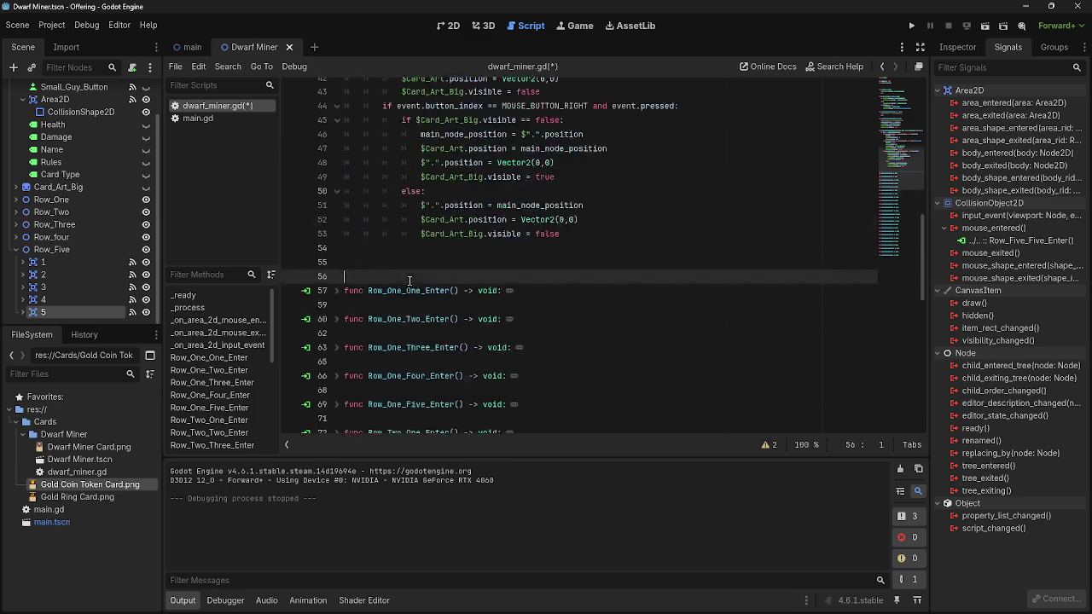
scroll(407, 282, up, 8)
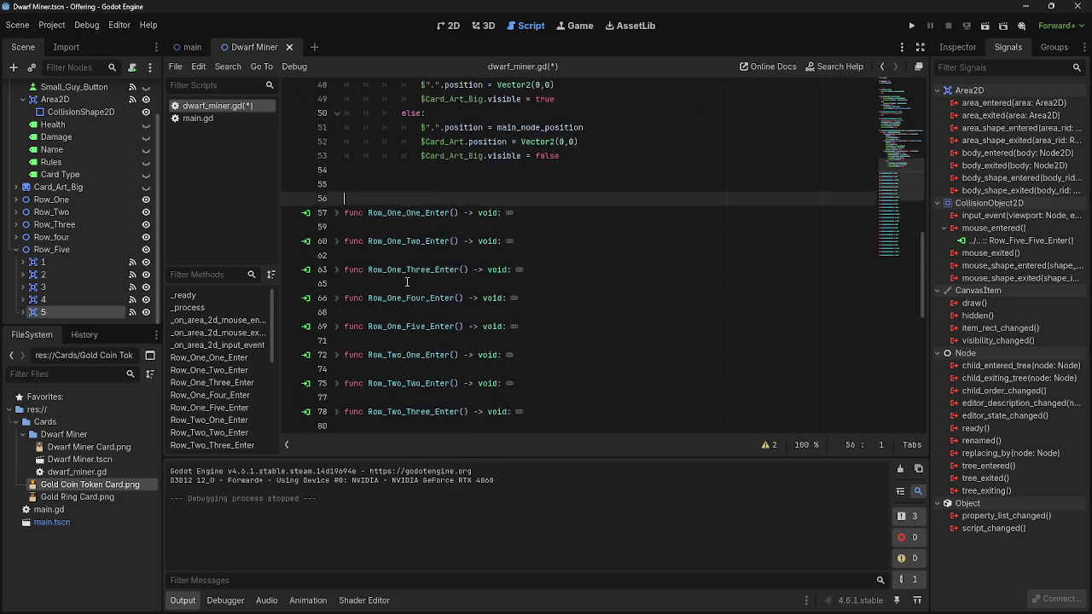
scroll(895, 214, down, 7)
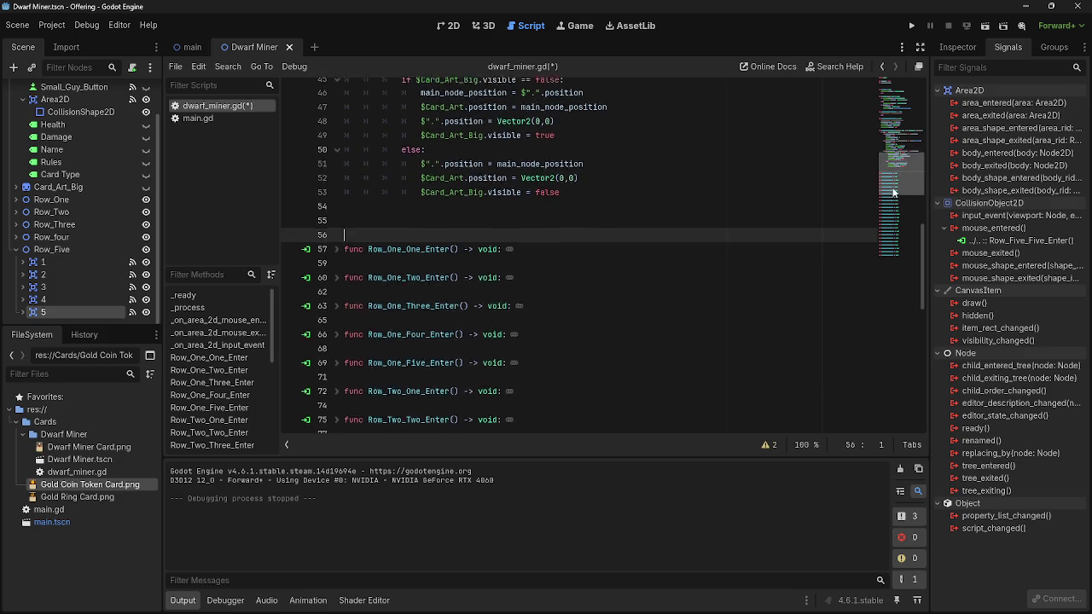
Jump back to the top of the script, review it, and place the caret at the end of line 26
click(904, 120)
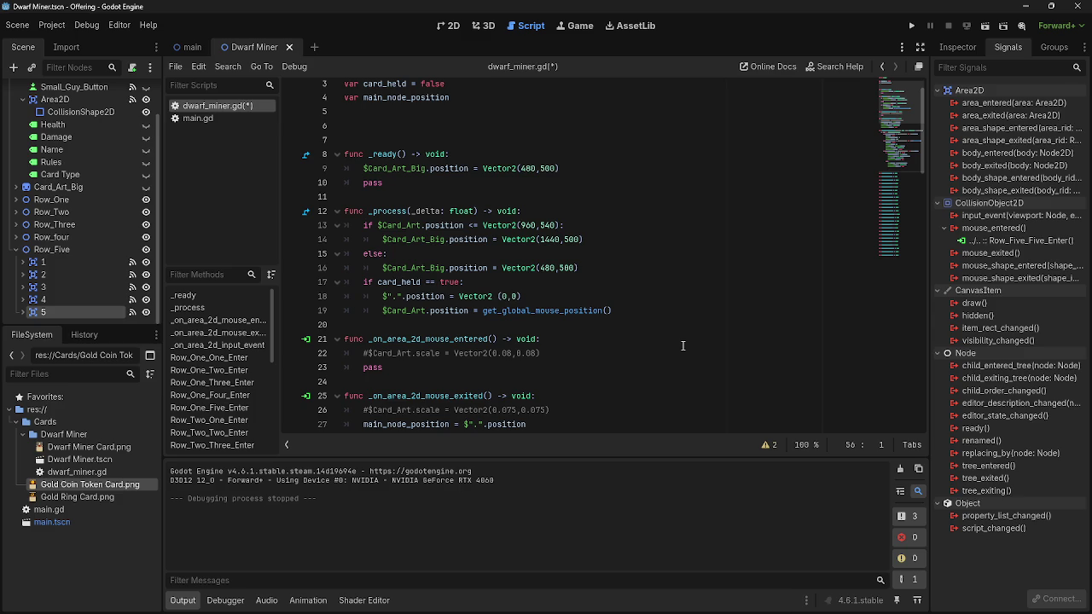
scroll(682, 346, down, 15)
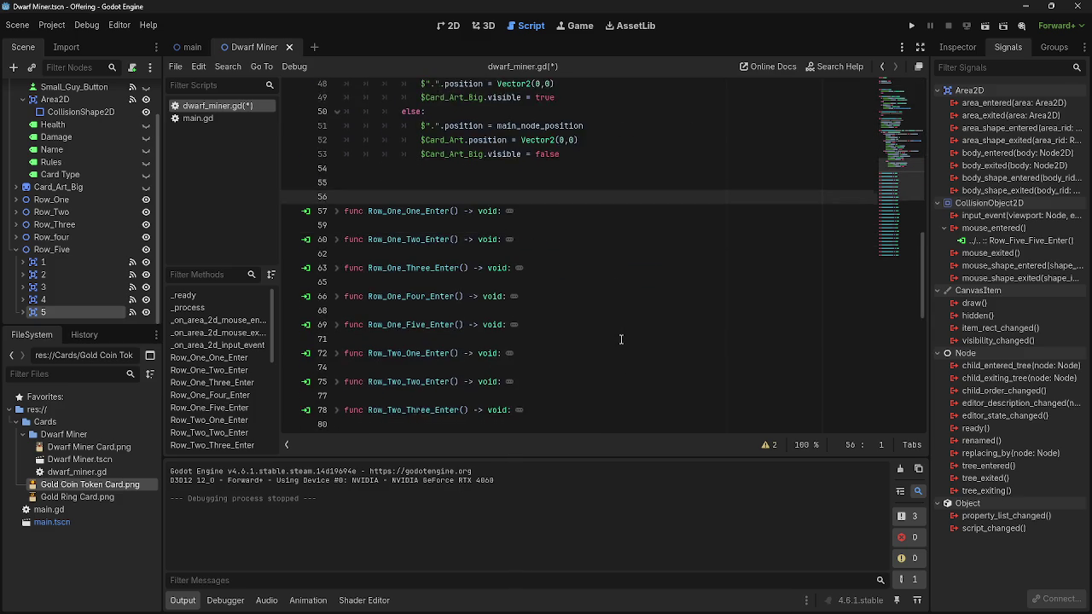
scroll(550, 311, down, 12)
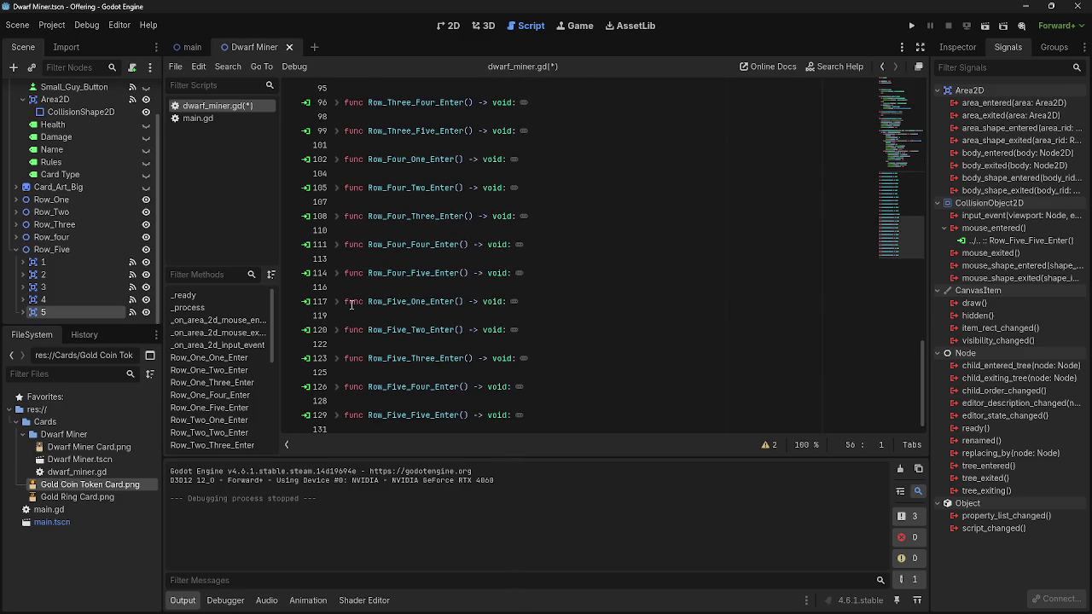
scroll(508, 316, up, 20)
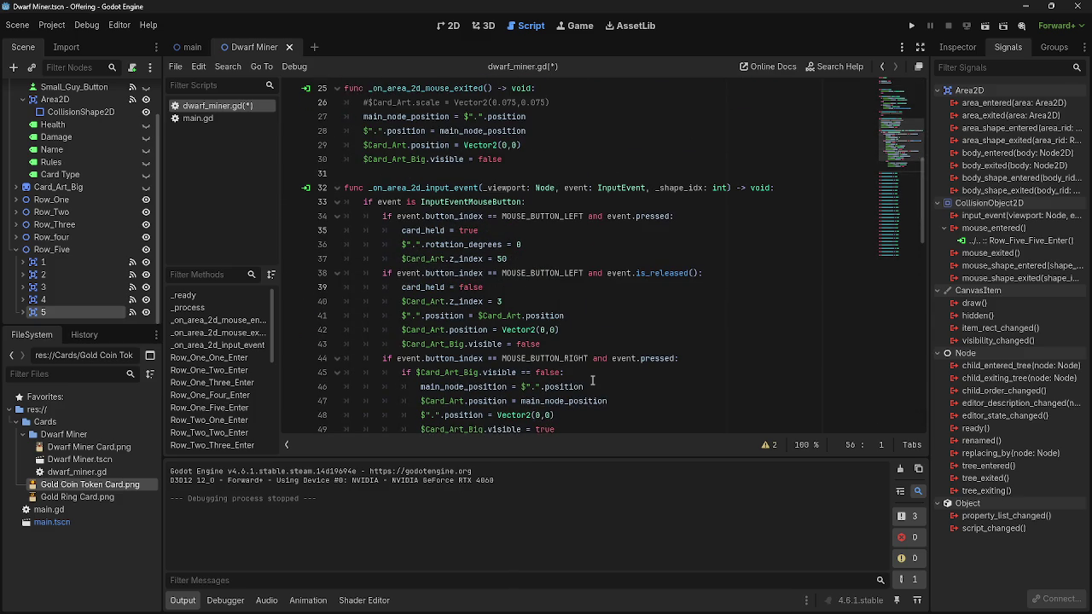
scroll(567, 385, down, 3)
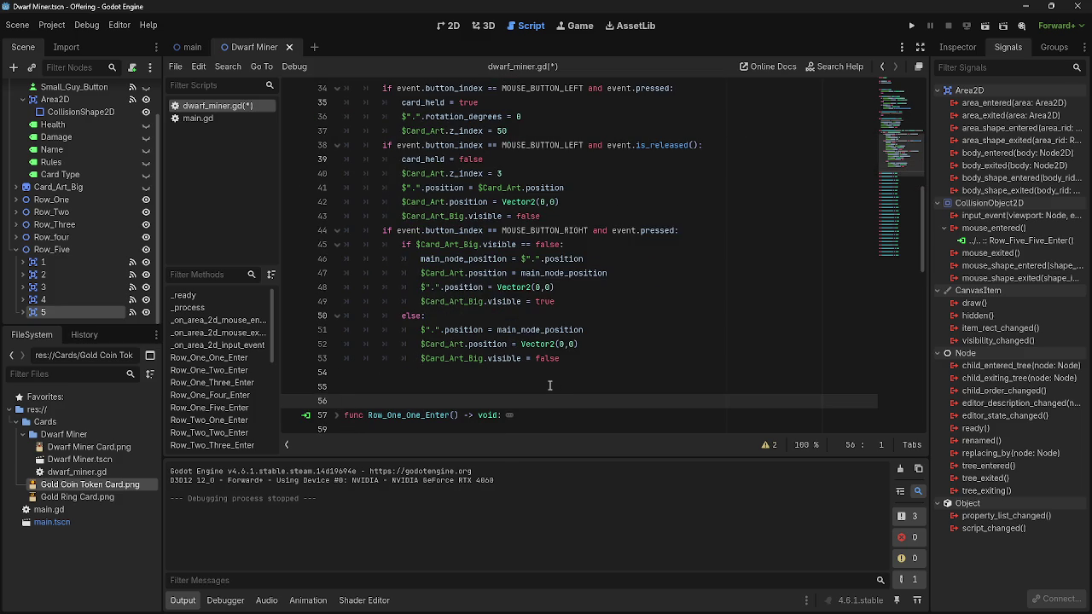
scroll(539, 384, down, 3)
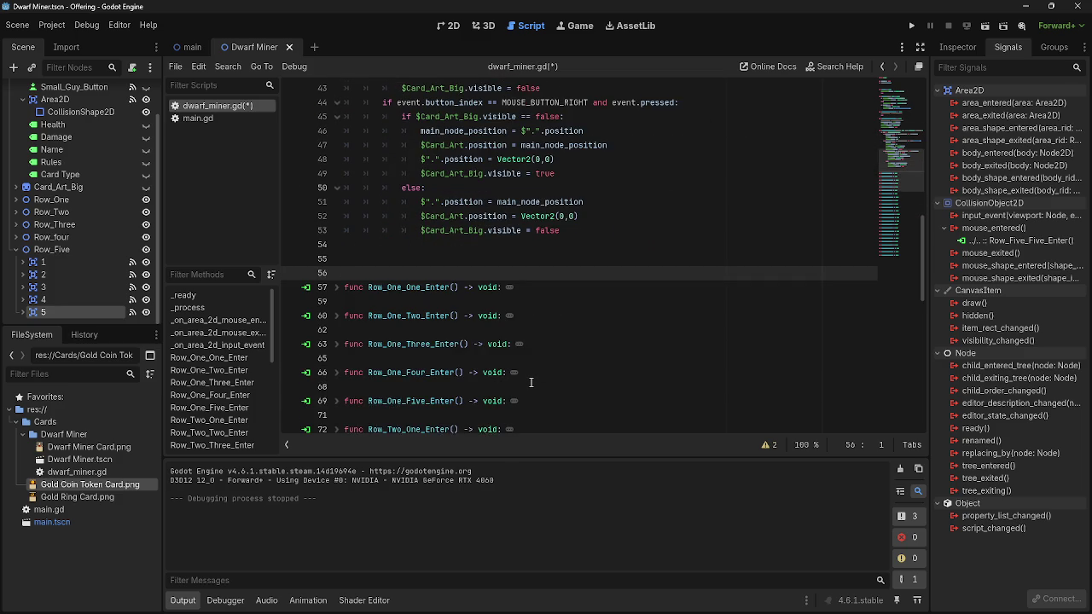
scroll(531, 383, up, 4)
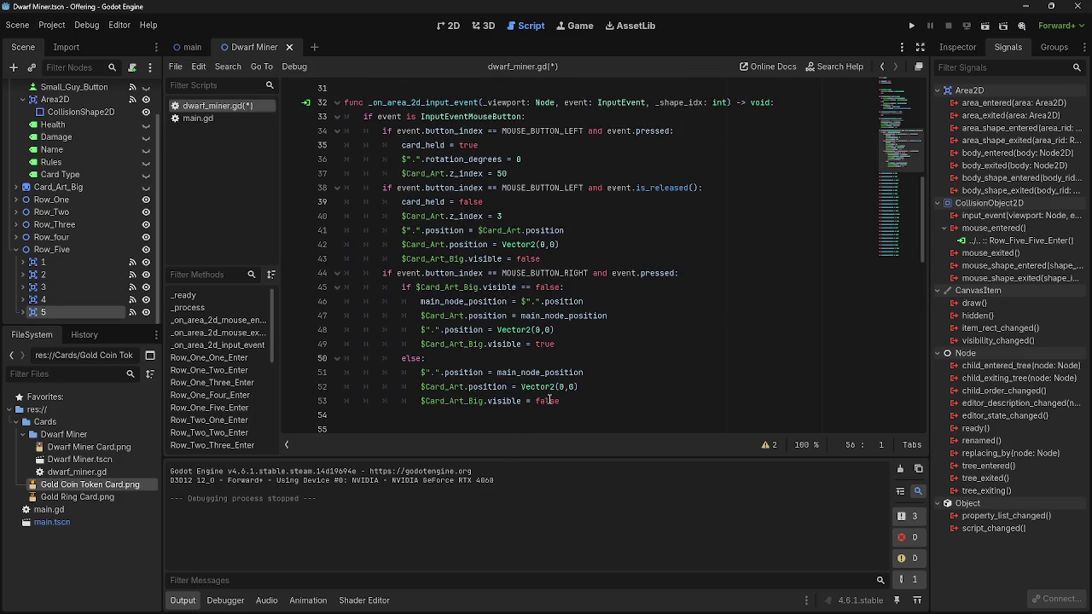
scroll(529, 366, up, 8)
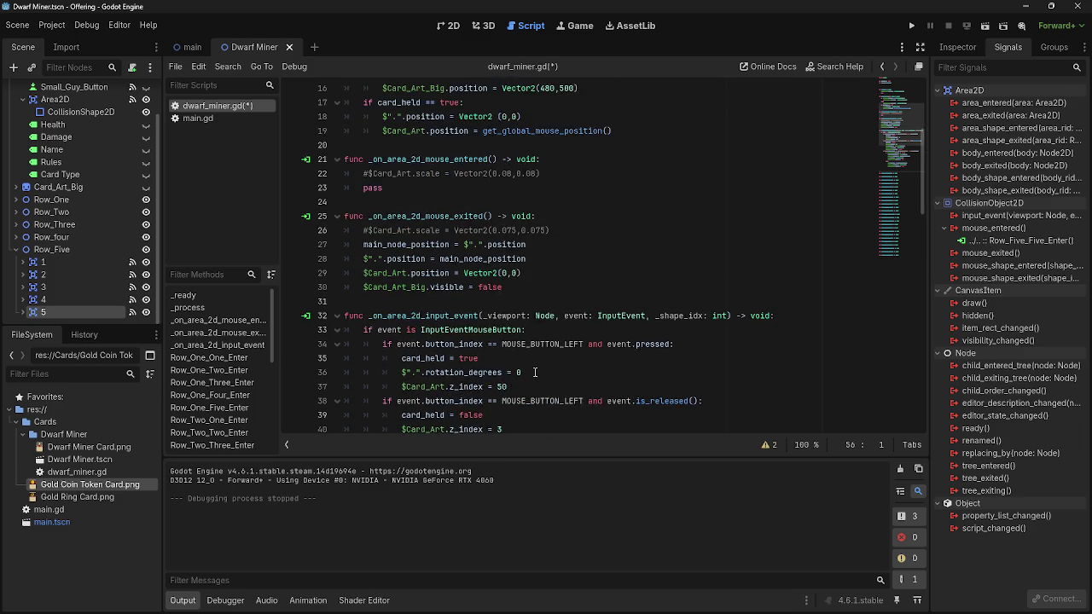
click(570, 358)
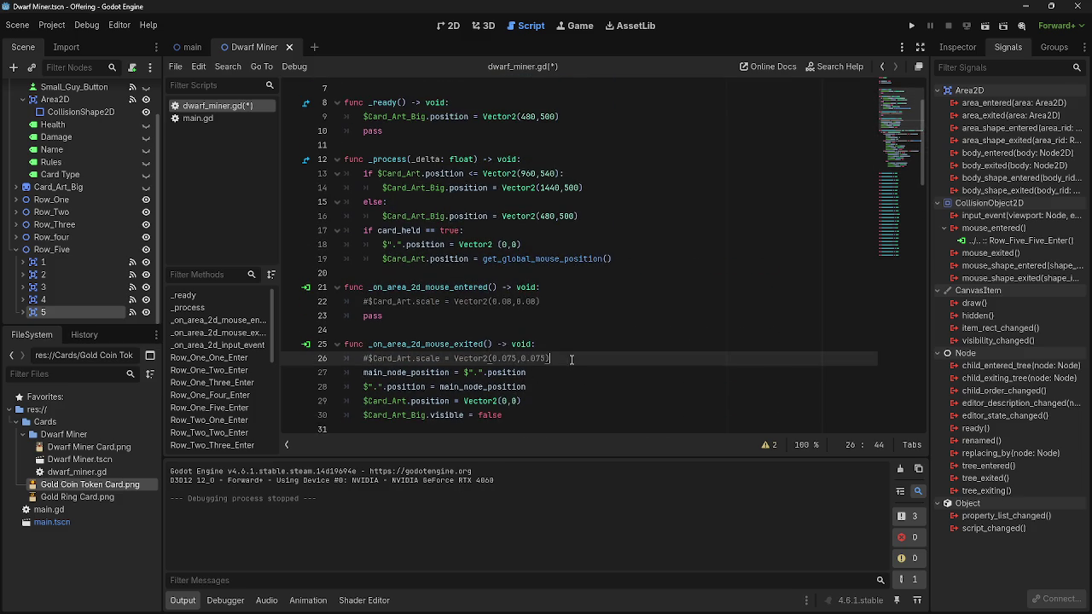
Add $Shadow.position = Vector2(0,0) to _on_area_2d_mouse_exited and launch the game
key(Return)
scroll(51, 248, up, 2)
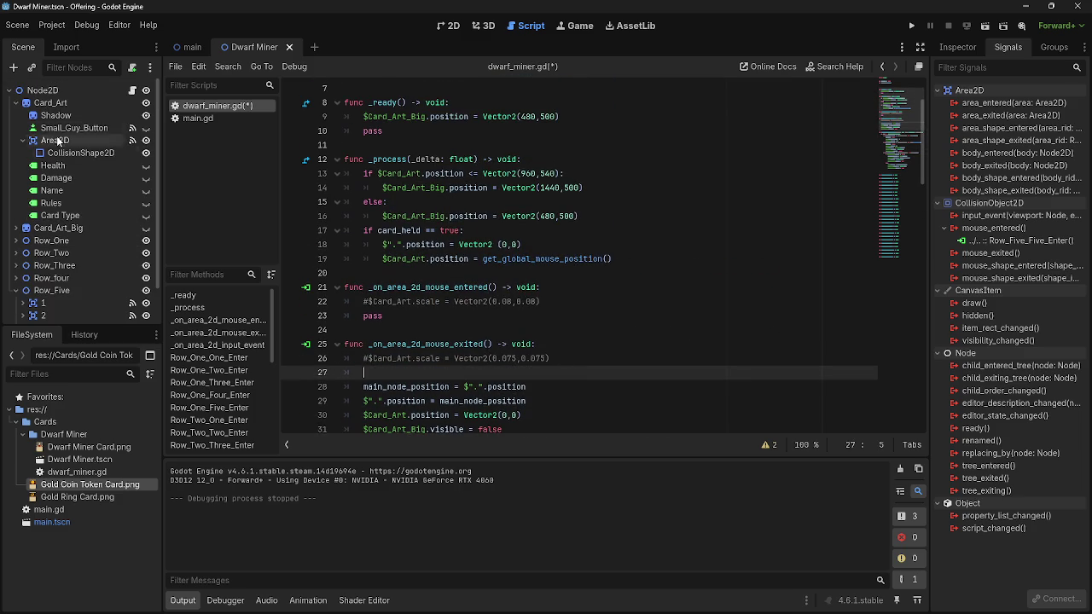
mouse_move(56, 115)
mouse_down()
mouse_move(53, 190)
mouse_move(496, 371)
mouse_up()
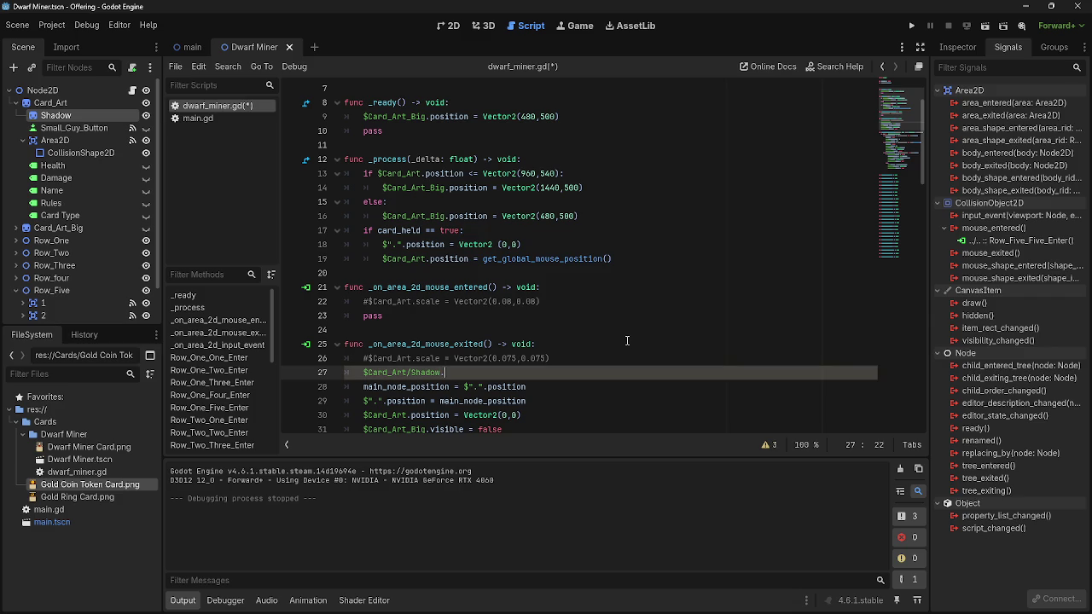
text(.position = )
text(1)
key(Return)
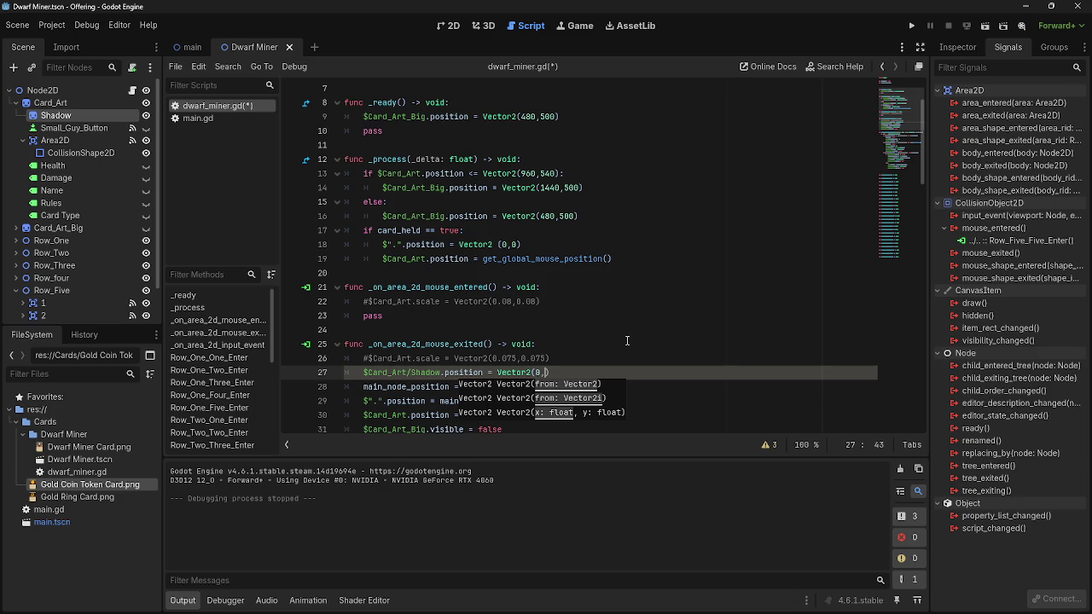
text(0o)
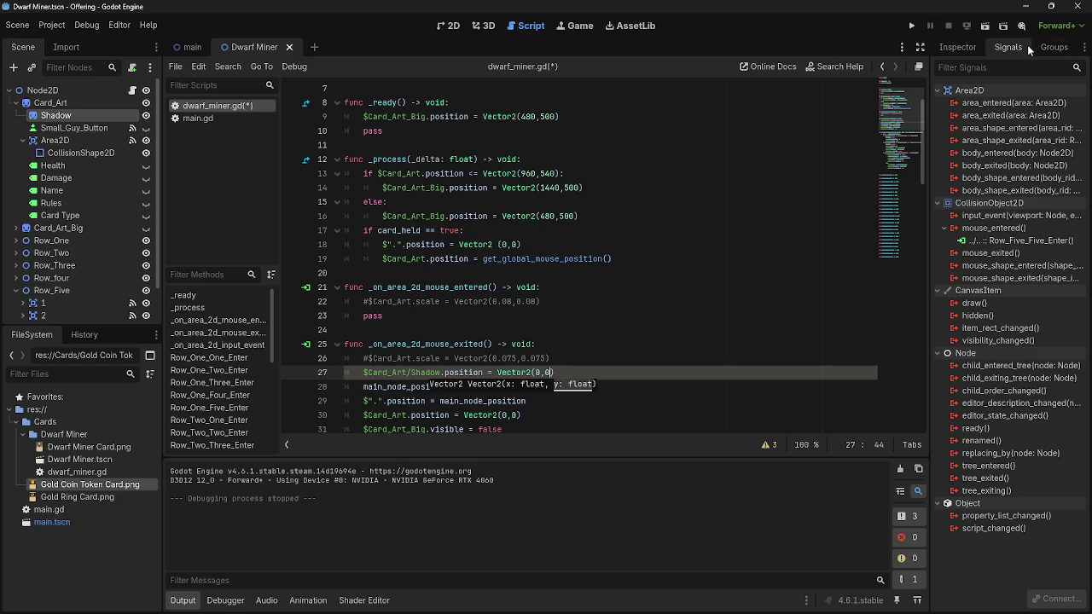
click(911, 26)
Draw three Dwarf Miner cards from the deck and arrange them on the table
click(102, 507)
click(312, 209)
click(42, 512)
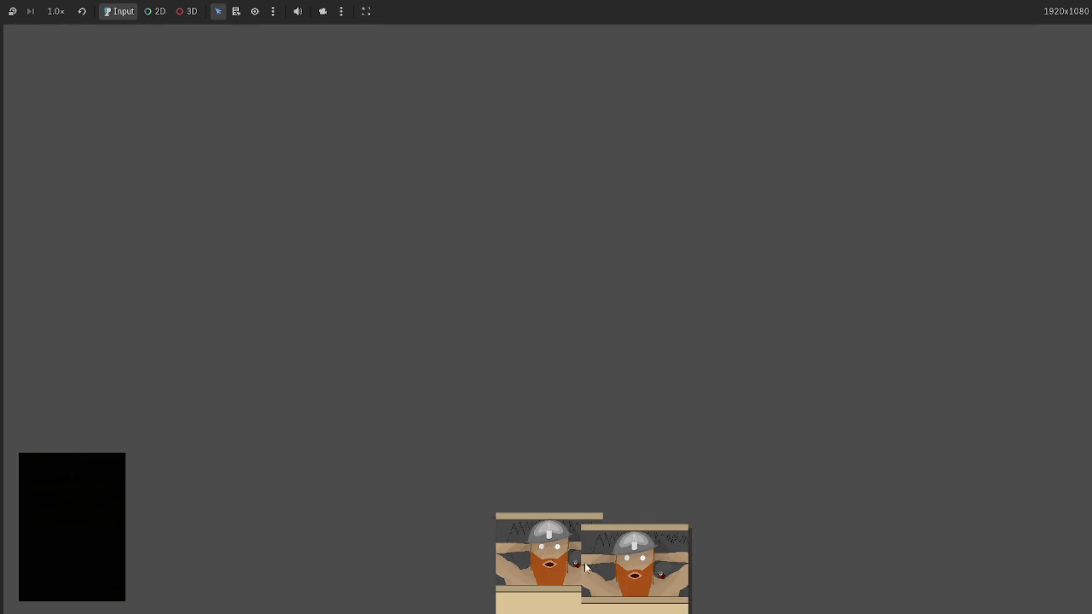
click(421, 183)
click(461, 563)
click(217, 266)
click(530, 587)
click(602, 531)
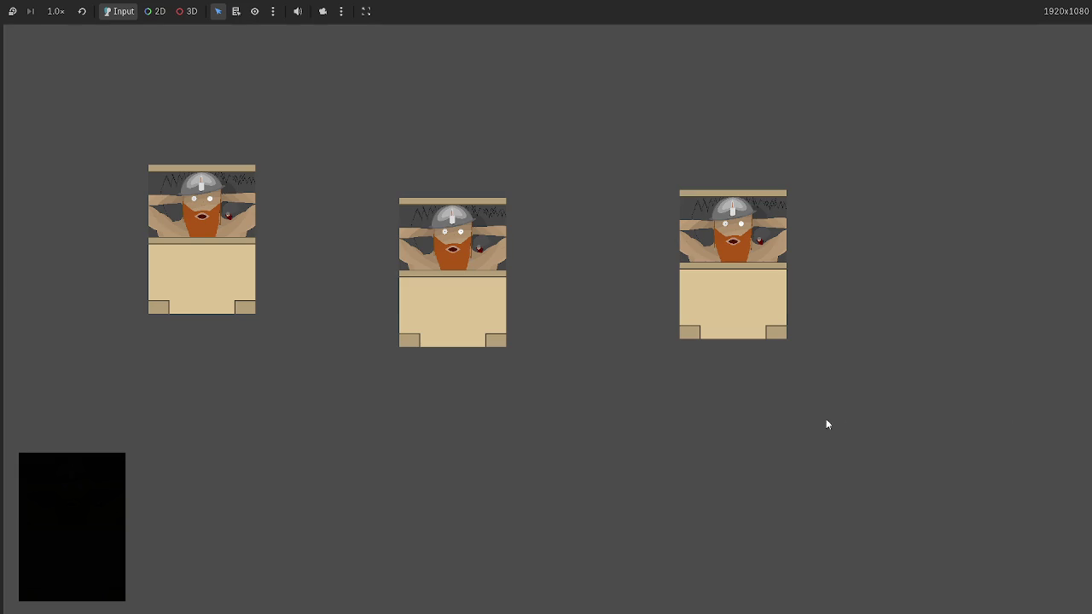
key(alt+Tab)
Close the Gros Michel wiki window, move the right card down-left in the game, then stop it
key(Tab)
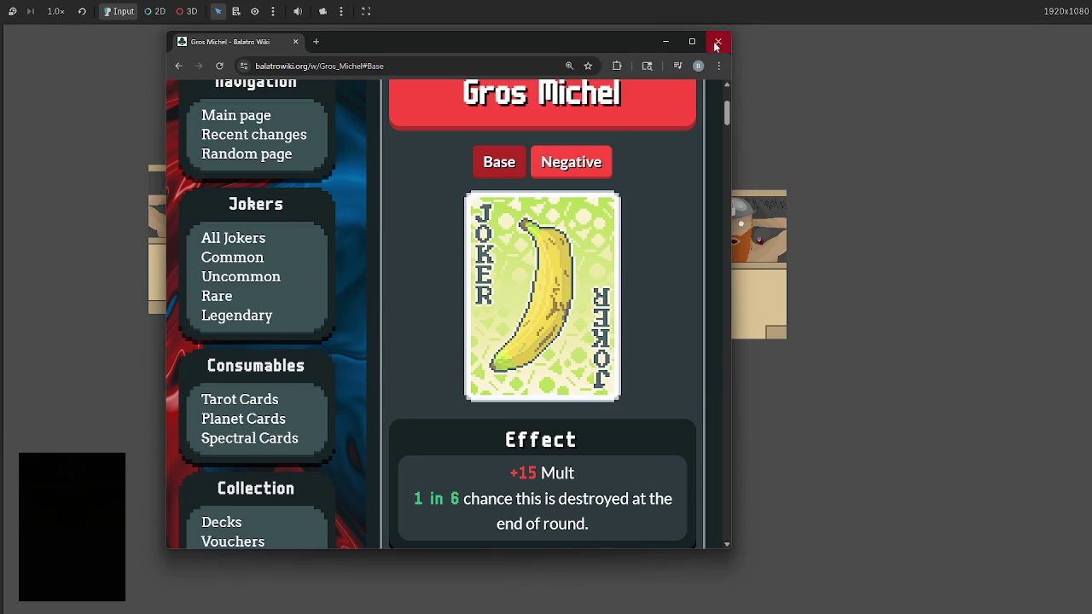
click(717, 41)
key(alt+Tab)
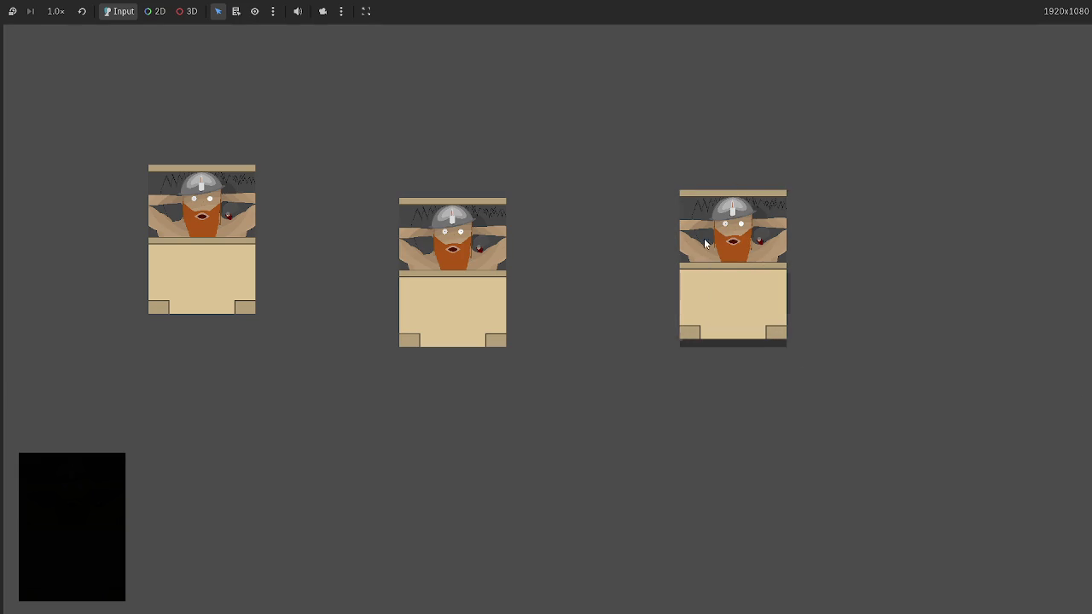
mouse_move(724, 324)
mouse_down()
mouse_move(650, 413)
mouse_move(635, 414)
mouse_up()
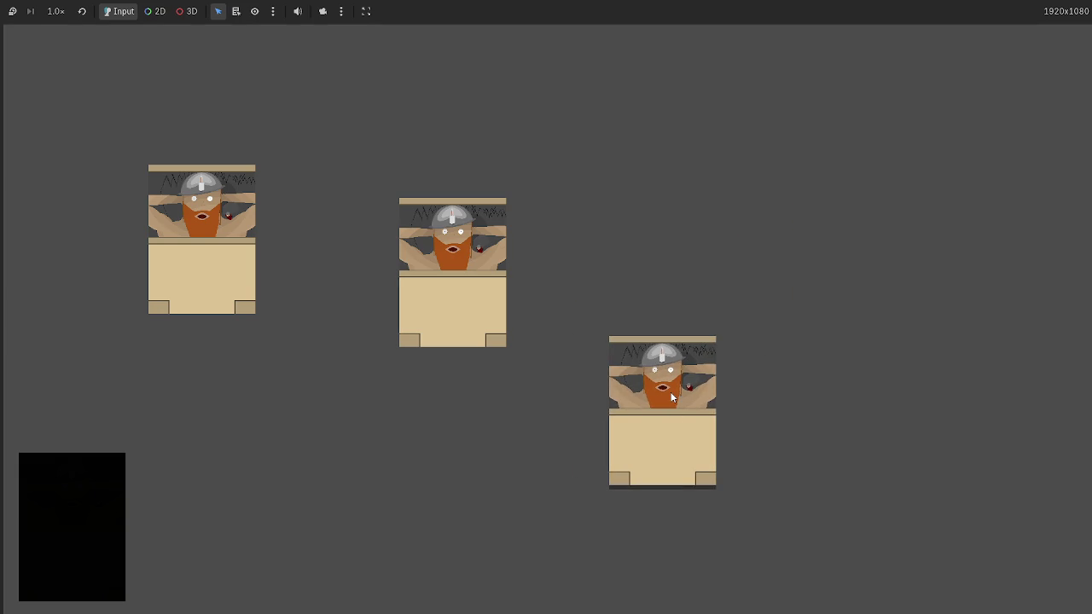
key(F8)
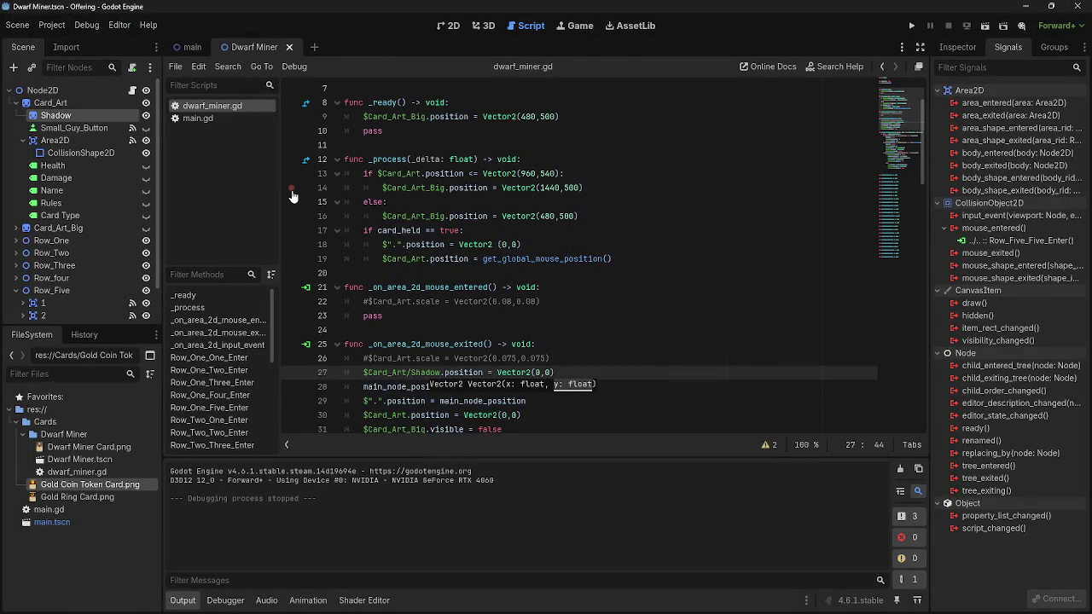
In the 2D view, set the Card_Art node's Inspector skew to 1.8
key(ctrl+F1)
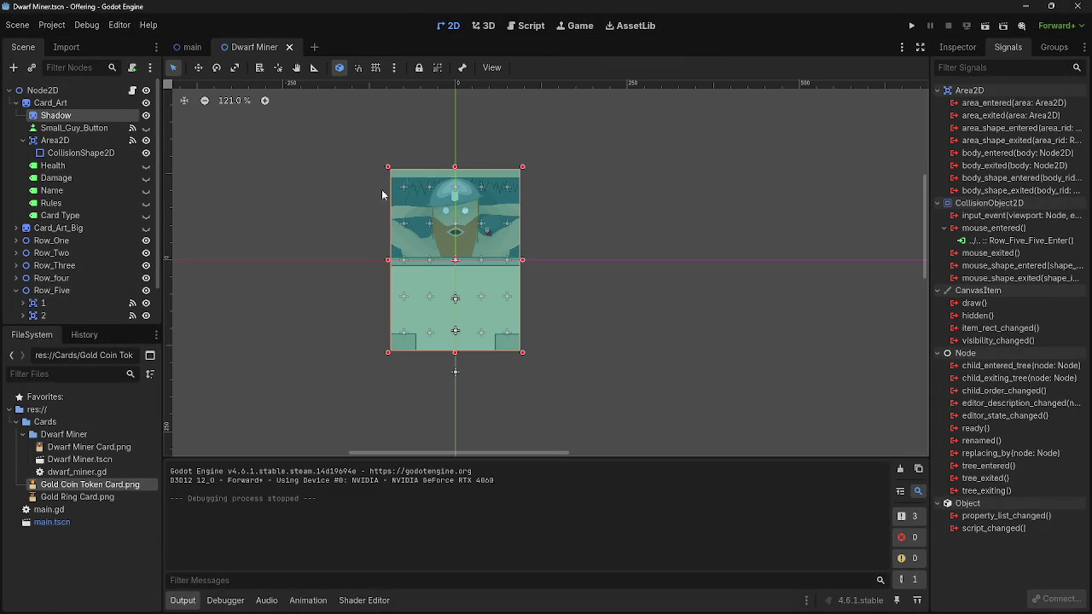
click(73, 102)
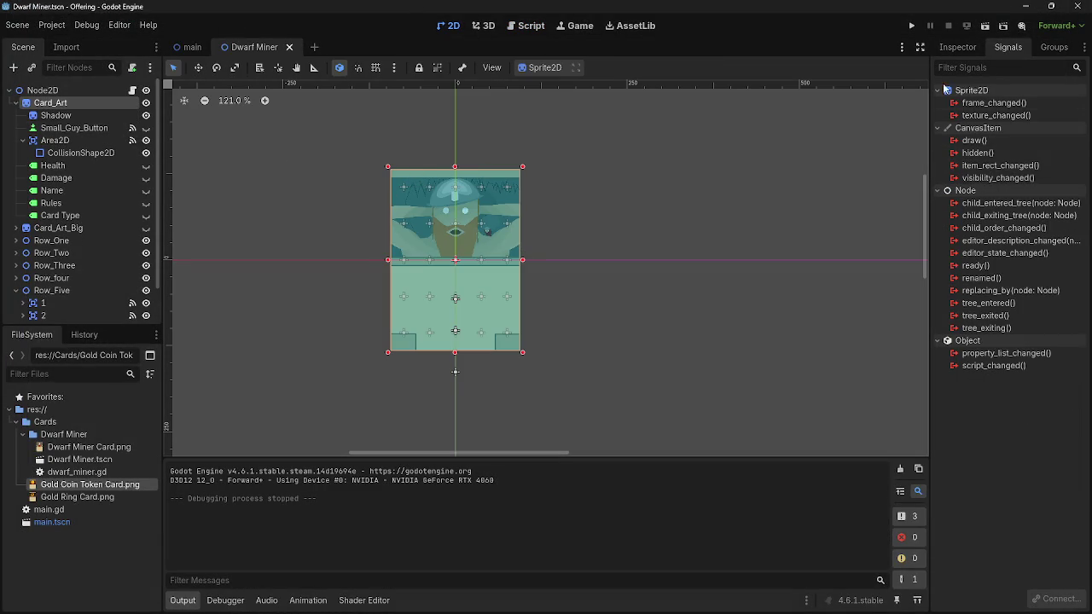
click(958, 48)
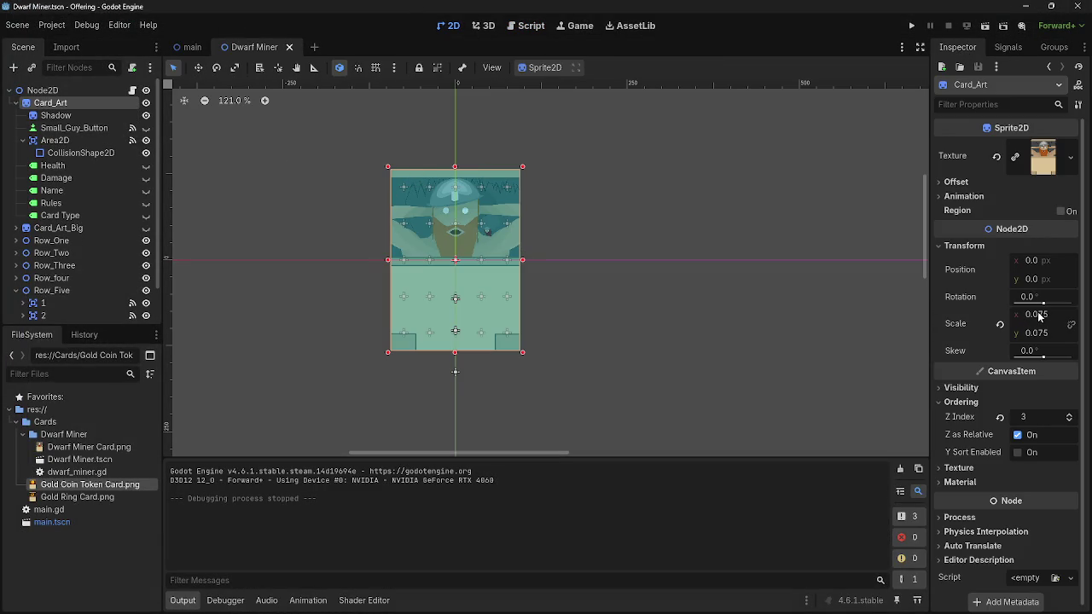
drag(1039, 354, 1040, 358)
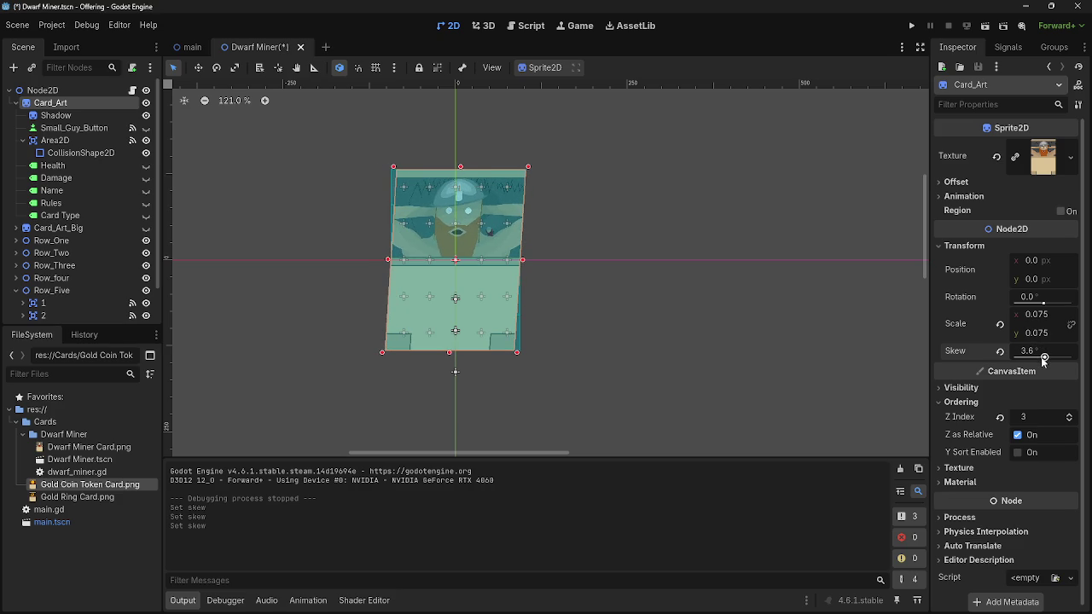
drag(1042, 361, 1042, 361)
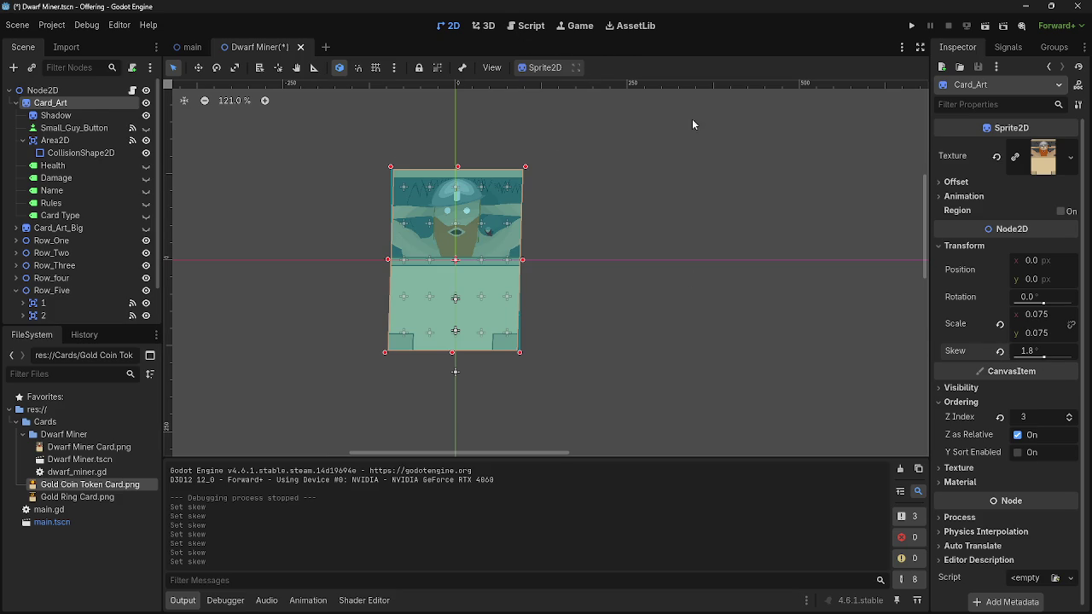
Unfold Row_One_One_Enter and add an empty line after its Vector2(200,200) shadow line
click(527, 25)
scroll(486, 281, down, 10)
scroll(477, 279, up, 3)
click(336, 173)
click(597, 191)
key(Return)
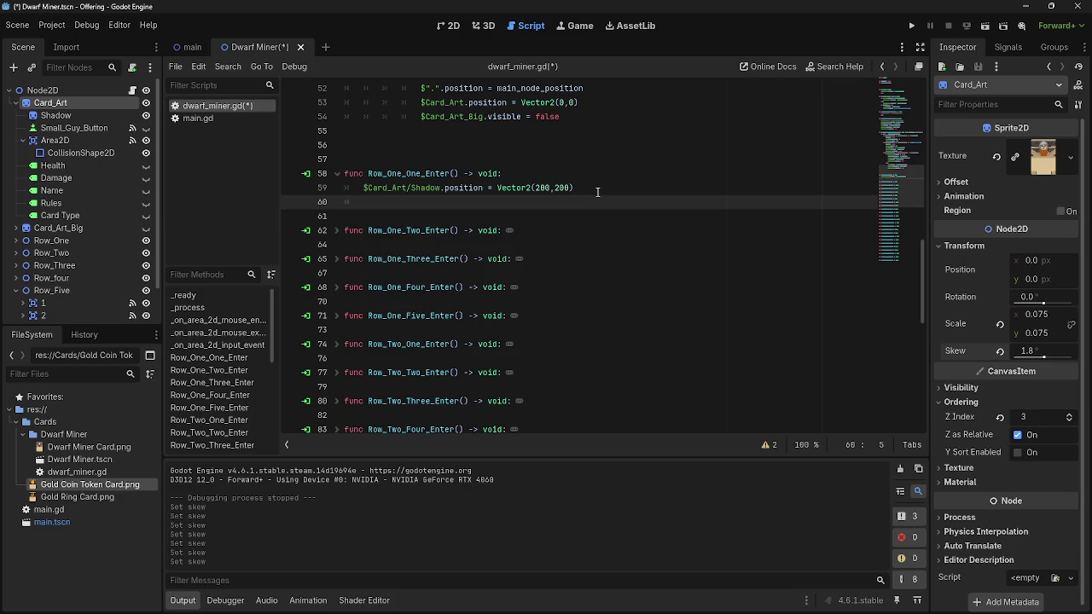
Write $Card_Art.skew = 1.8 on line 60 of Row_One_One_Enter
drag(85, 103, 364, 202)
text(.skew)
key(Escape)
text(= 1.8)
Test-run the game, dragging the slanted card to the screen centre, then stop it
click(911, 25)
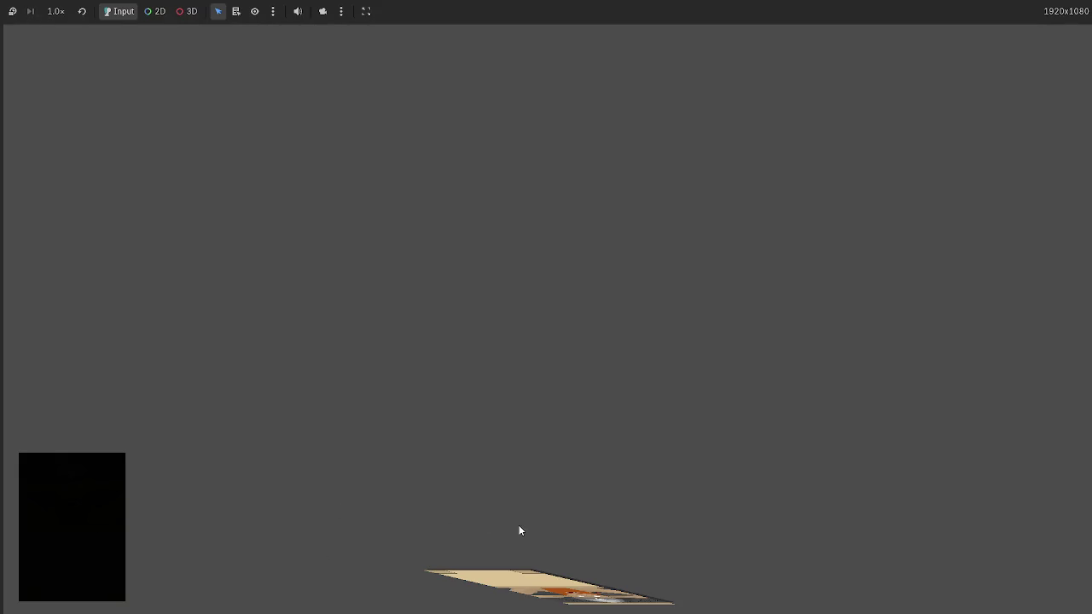
mouse_move(524, 591)
mouse_down()
mouse_move(475, 453)
mouse_move(421, 366)
mouse_move(787, 287)
mouse_move(587, 341)
mouse_move(492, 387)
mouse_move(530, 354)
mouse_move(288, 334)
mouse_move(736, 342)
mouse_move(638, 358)
mouse_move(566, 342)
mouse_move(613, 462)
mouse_move(614, 329)
mouse_move(621, 335)
mouse_move(514, 315)
mouse_up()
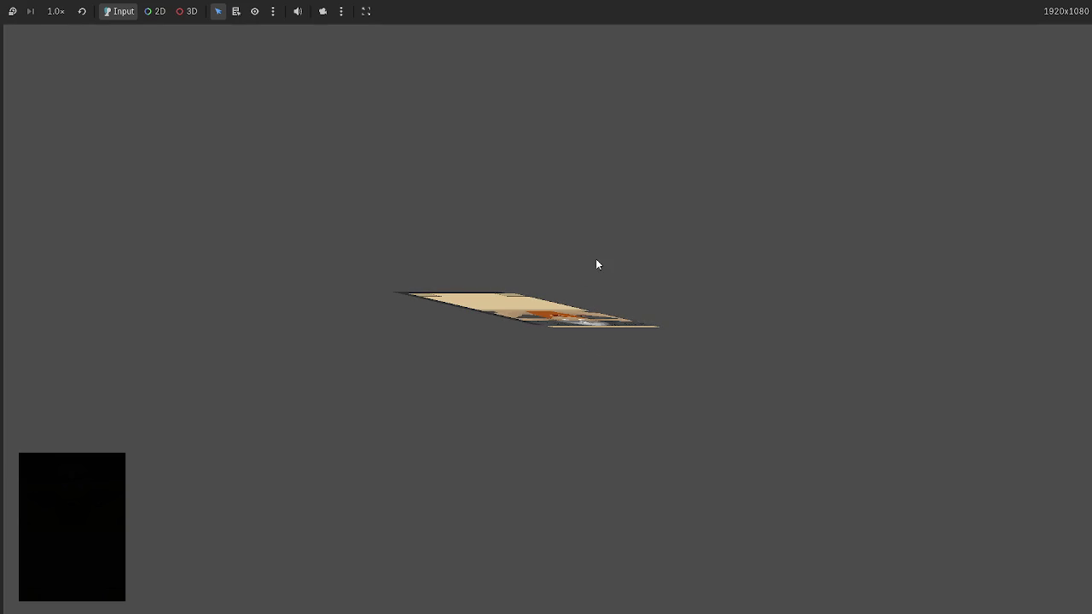
key(F8)
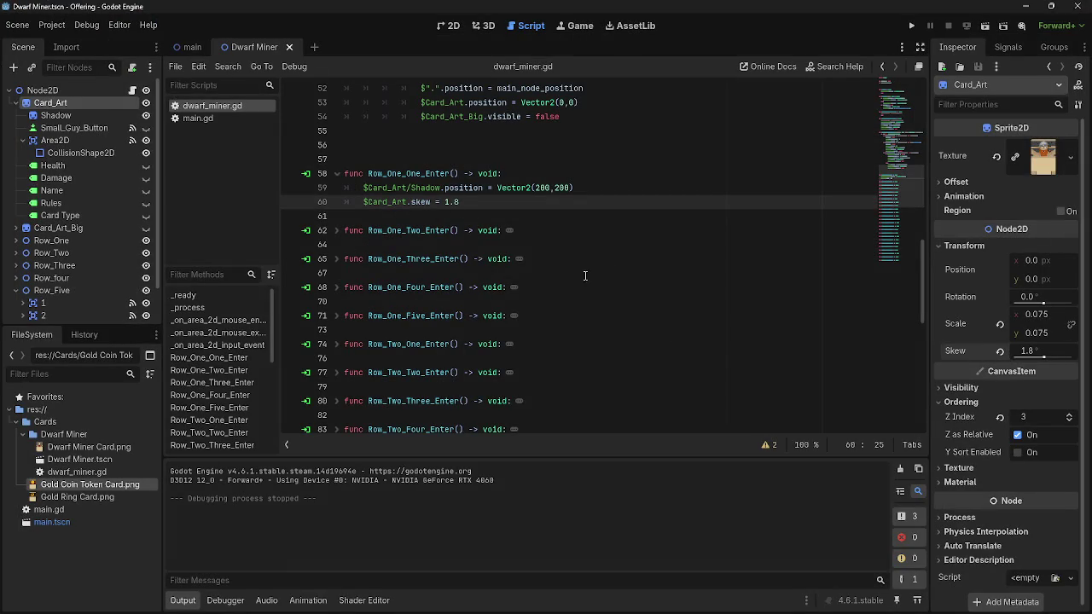
Revert Card_Art's Inspector skew to 0 and briefly run the game
click(999, 350)
click(910, 31)
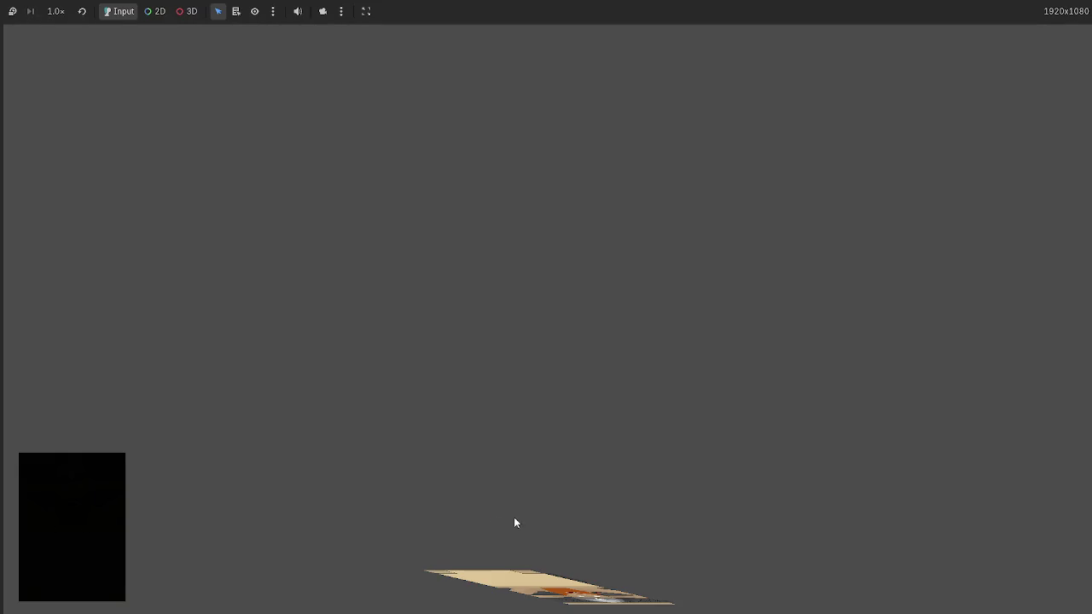
key(F8)
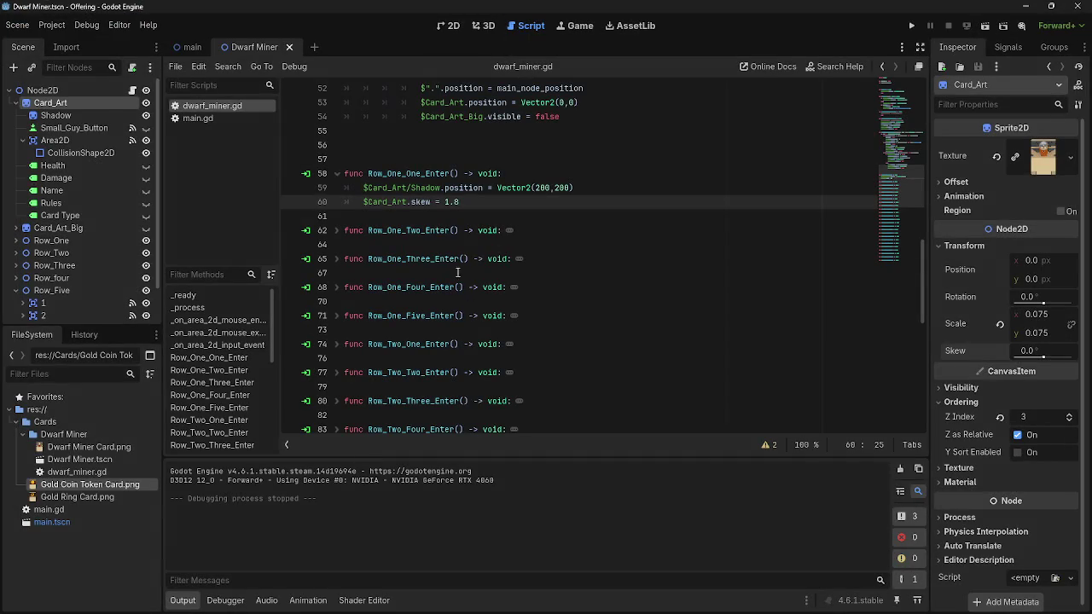
Change the hover skew on line 60 to .18 and test the gentler slant in-game
key(BackSpace)
text(.1)
click(911, 26)
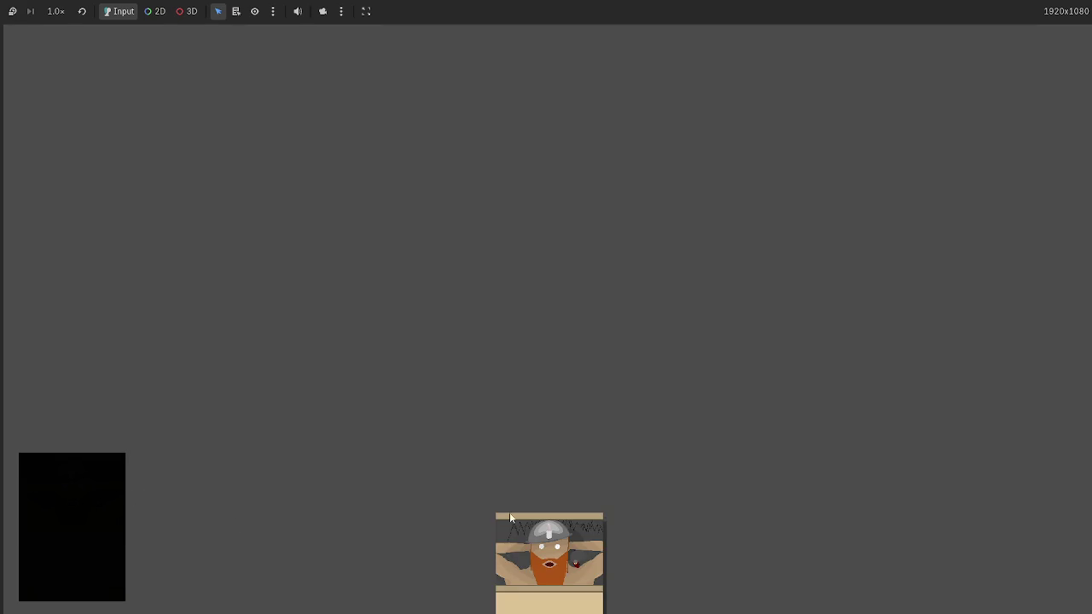
mouse_move(509, 512)
mouse_down()
mouse_move(503, 522)
mouse_move(480, 332)
mouse_move(441, 251)
mouse_up()
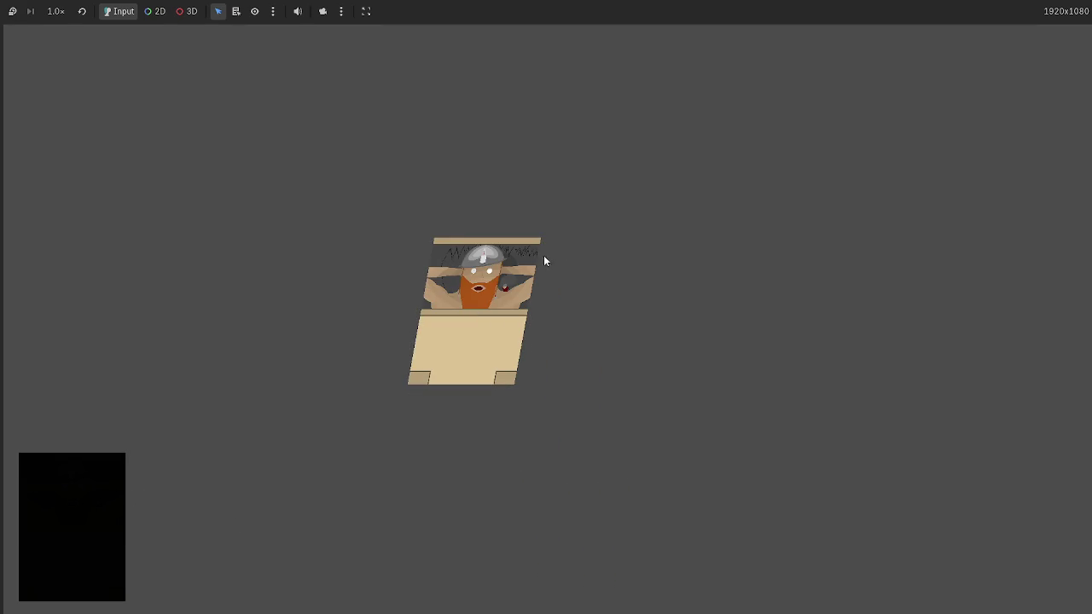
key(F8)
scroll(417, 142, up, 8)
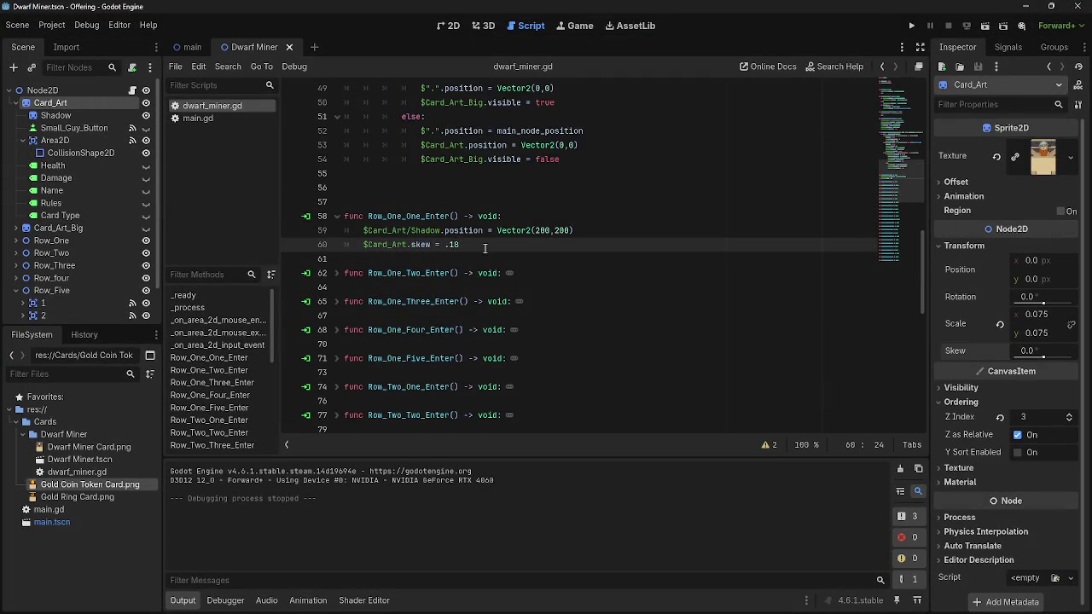
Copy the skew line into _on_area_2d_mouse_exited after line 26, changing its value to 0
scroll(560, 288, down, 7)
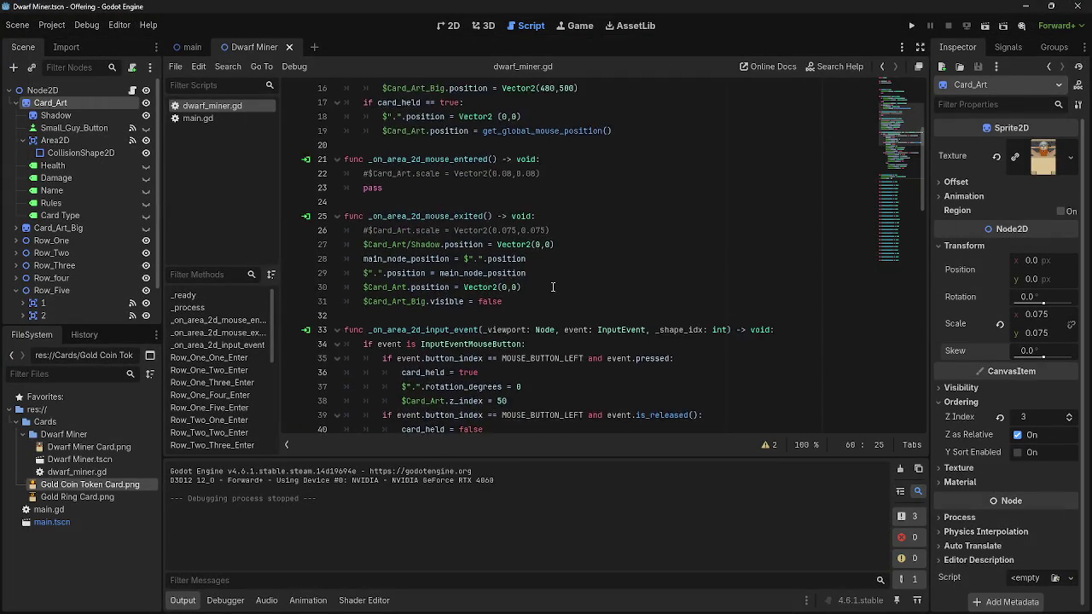
shift+click(360, 243)
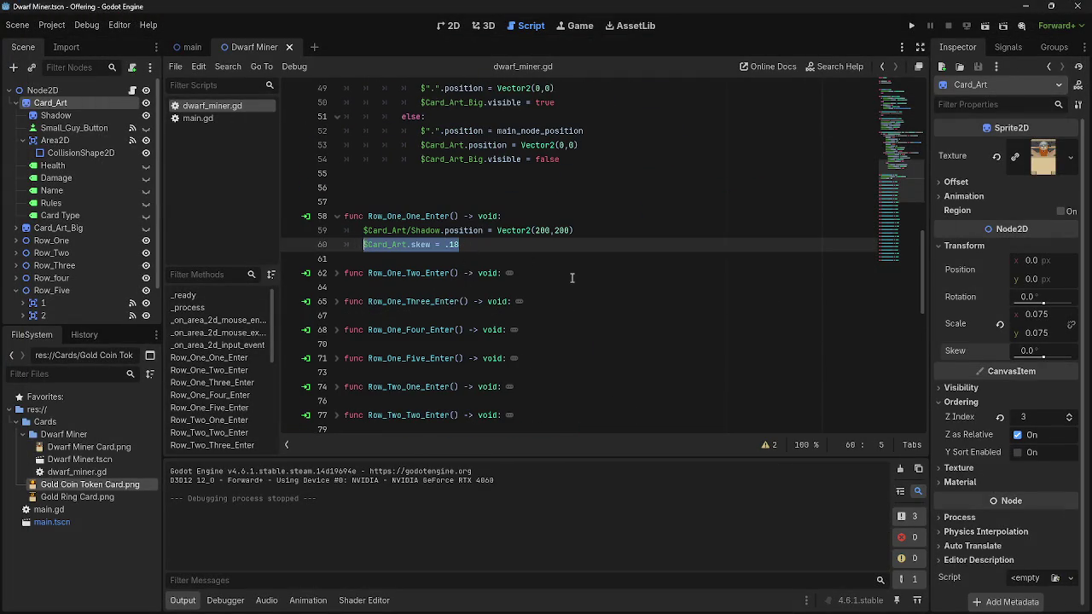
scroll(559, 271, up, 14)
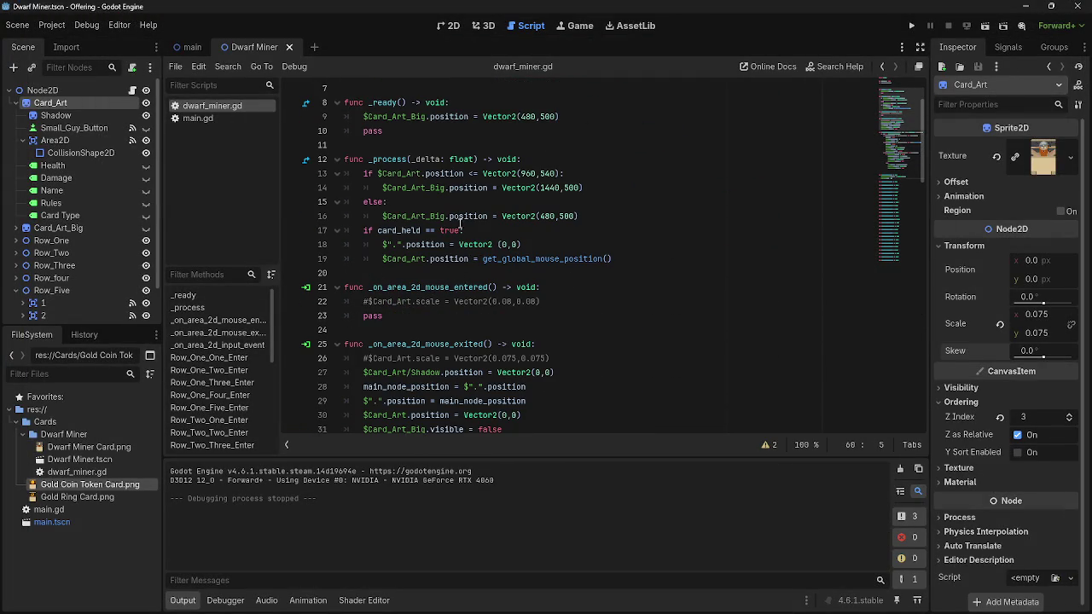
scroll(468, 233, down, 3)
click(583, 231)
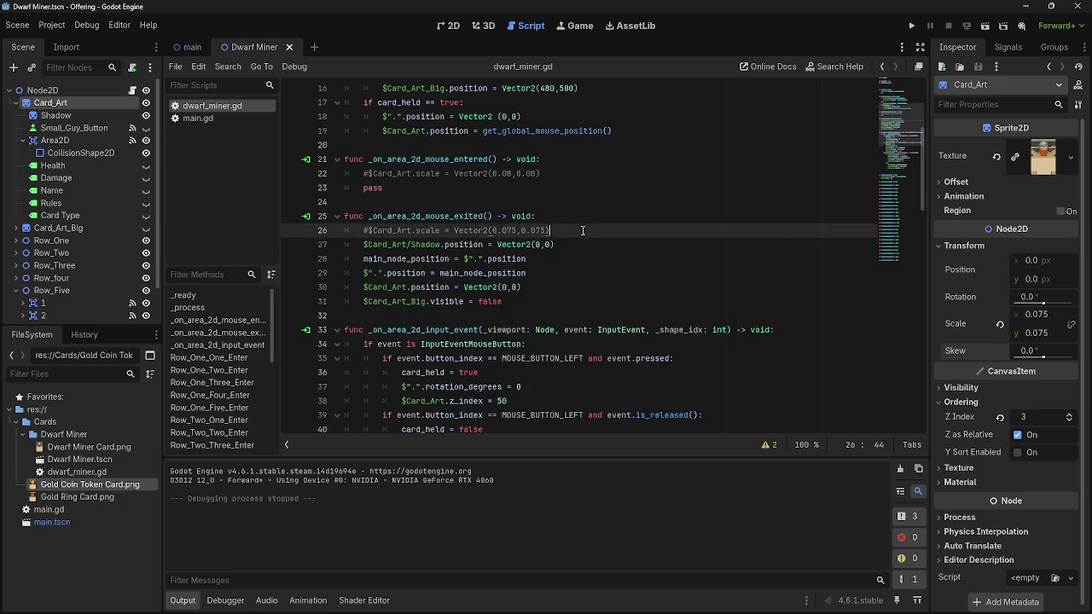
key(Return)
key(ctrl+v)
key(BackSpace)
key(BackSpace)
key(BackSpace)
text(0)
click(722, 347)
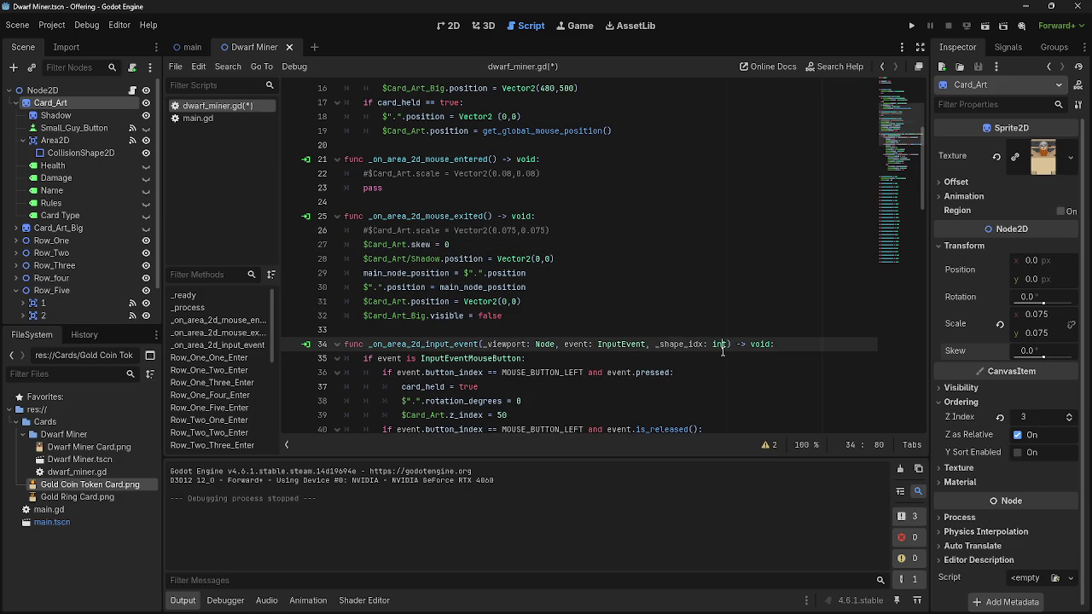
click(734, 260)
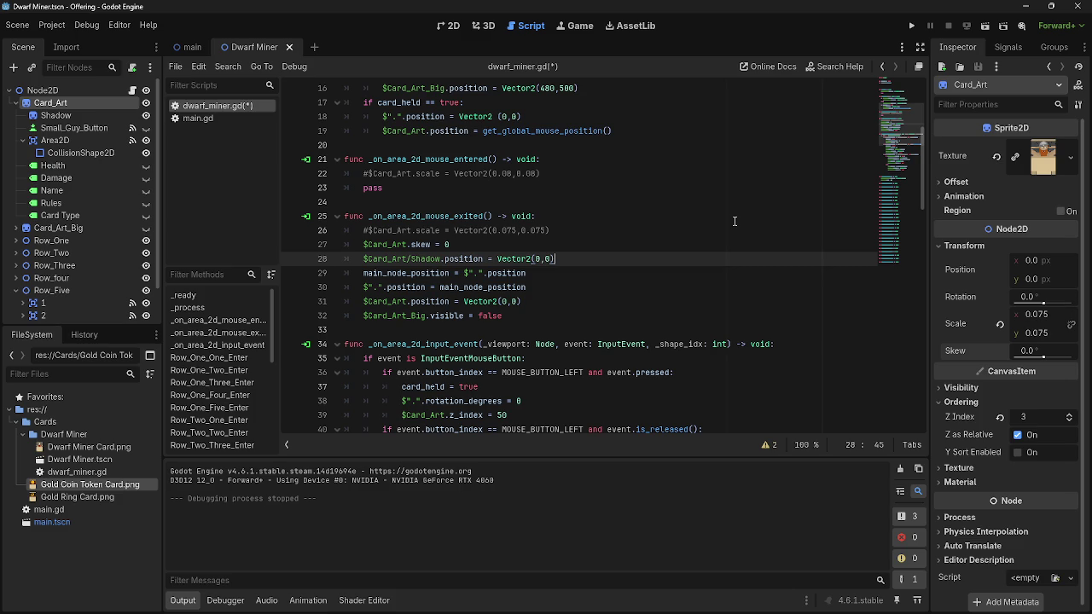
Unfold Row_One_Two_Enter, then nudge Card_Art's skew and revert it to 0
scroll(733, 221, down, 7)
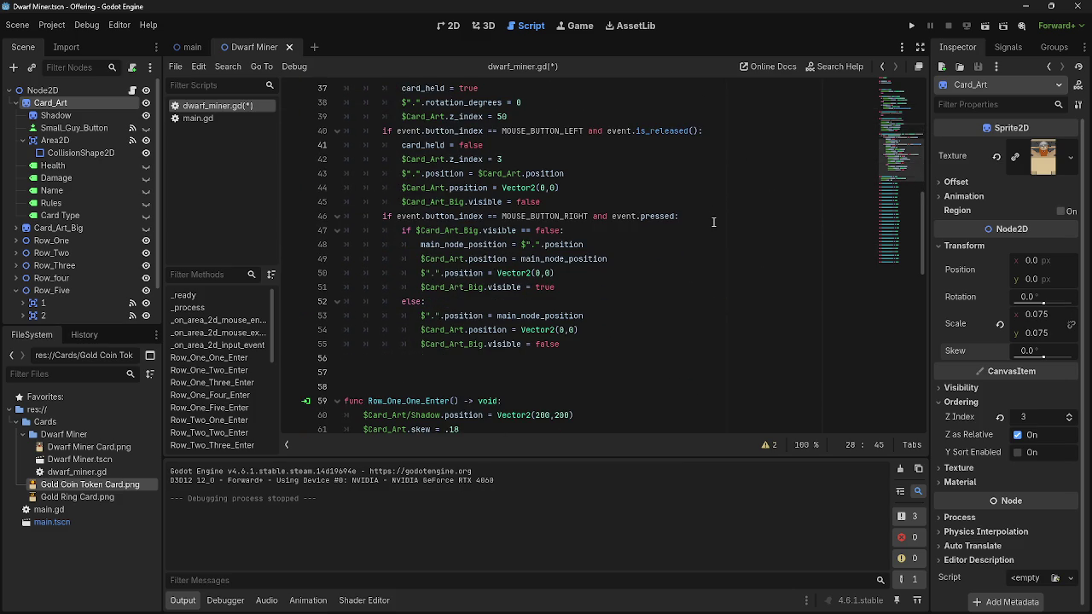
scroll(711, 222, down, 3)
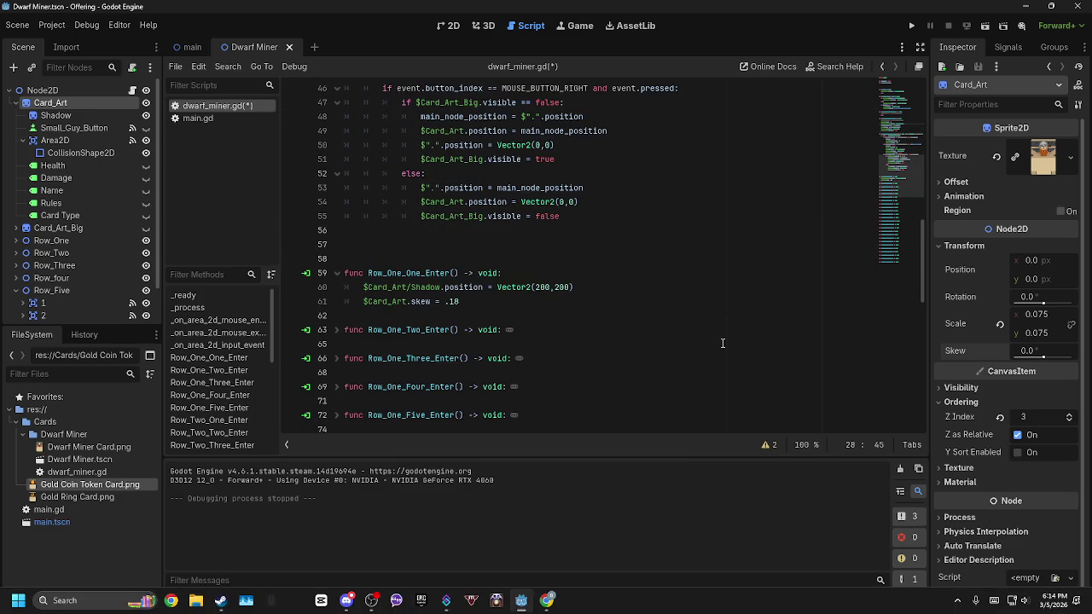
scroll(617, 298, down, 4)
scroll(590, 274, up, 1)
scroll(590, 275, up, 6)
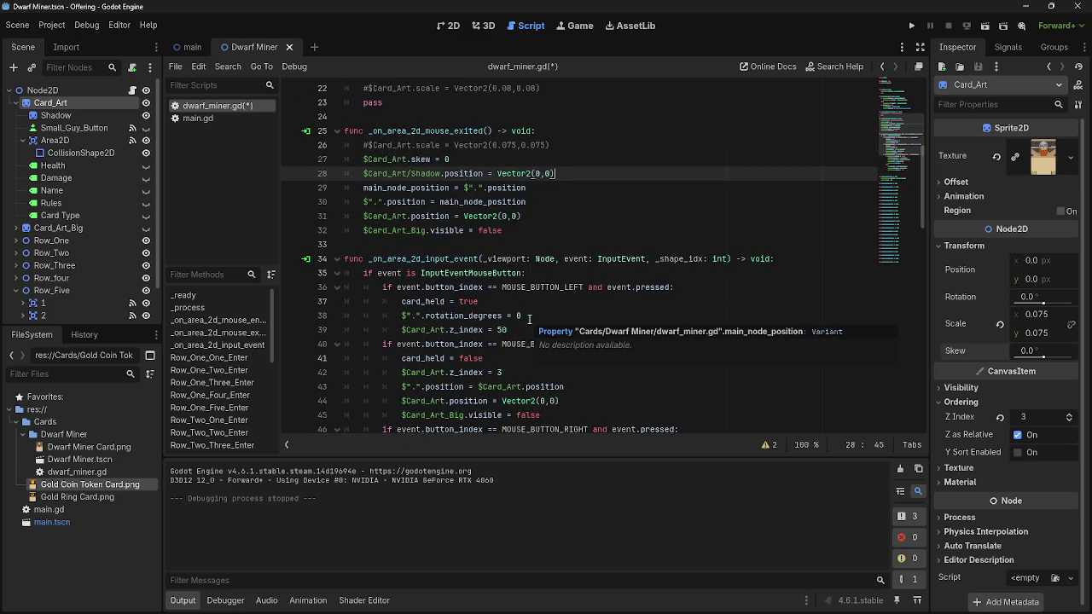
scroll(525, 290, down, 3)
scroll(520, 285, down, 6)
scroll(512, 273, up, 3)
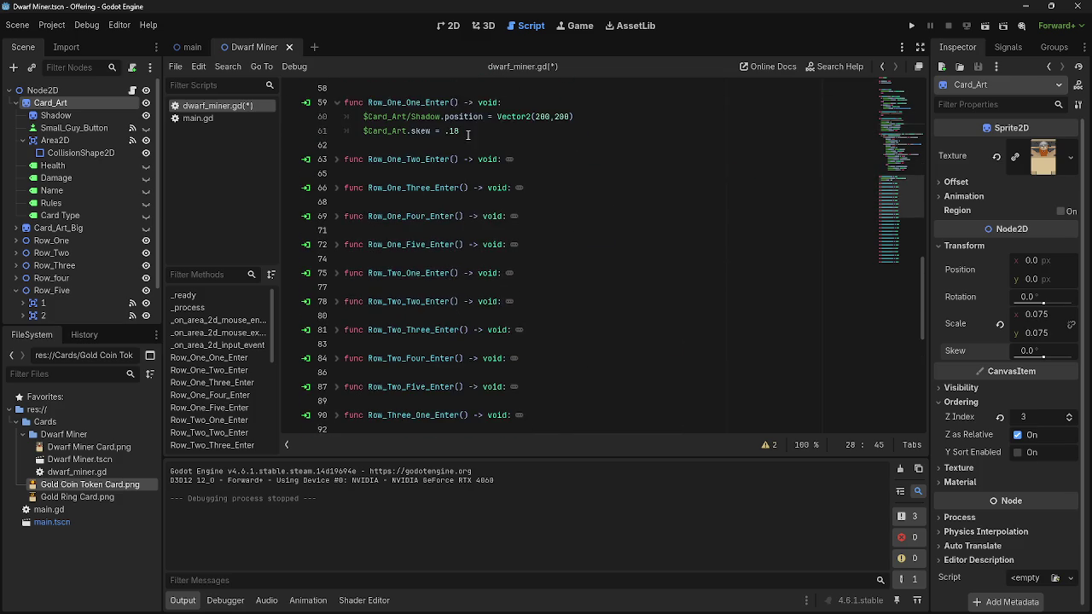
drag(461, 216, 364, 215)
click(337, 245)
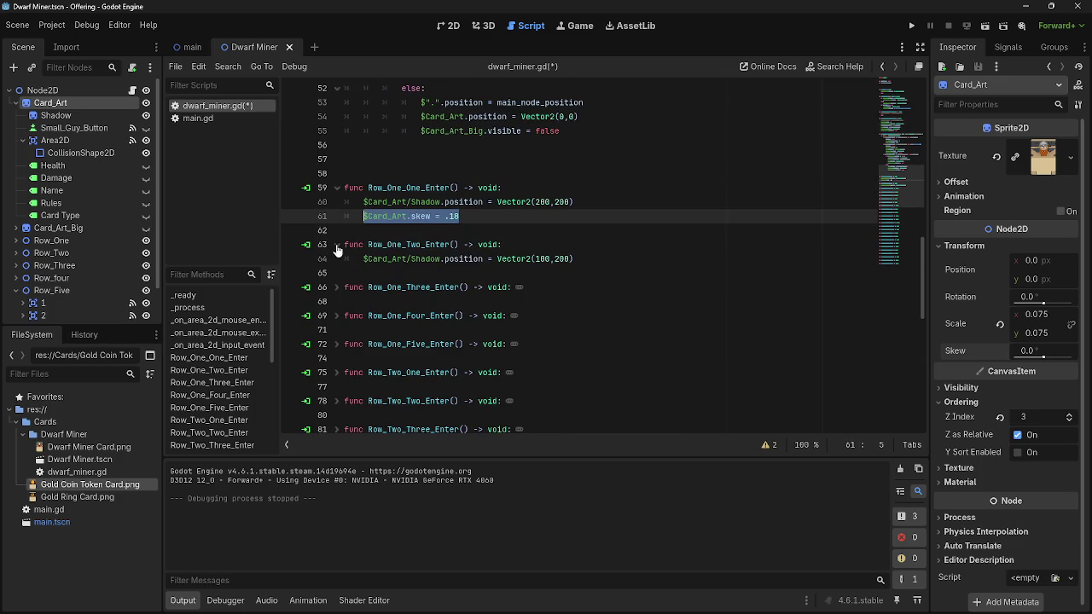
drag(1042, 357, 1041, 358)
click(998, 350)
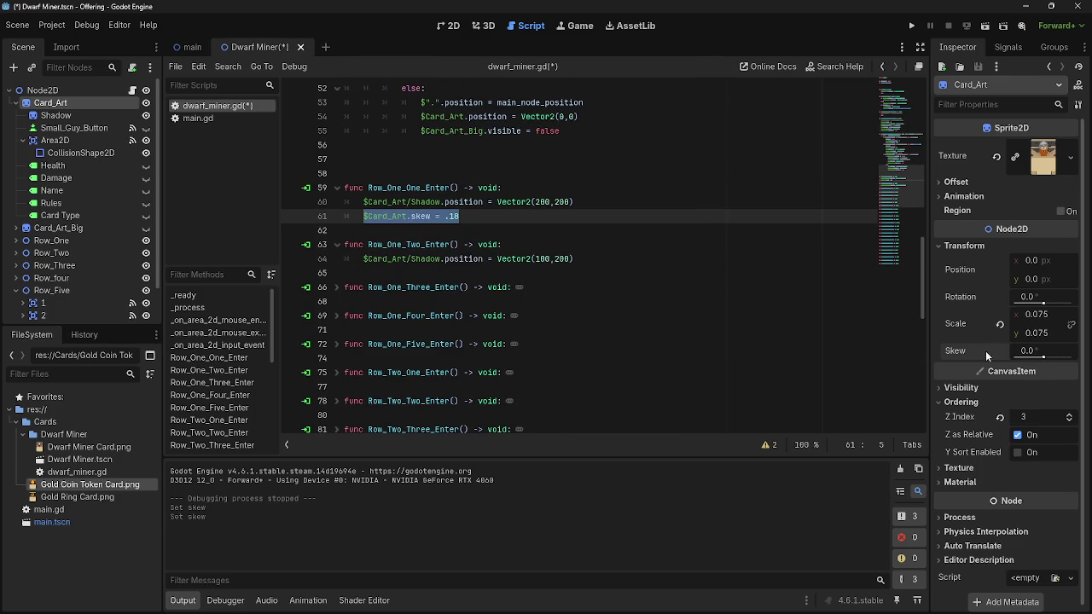
Raise the first Row One cell's card skew to .18
click(614, 263)
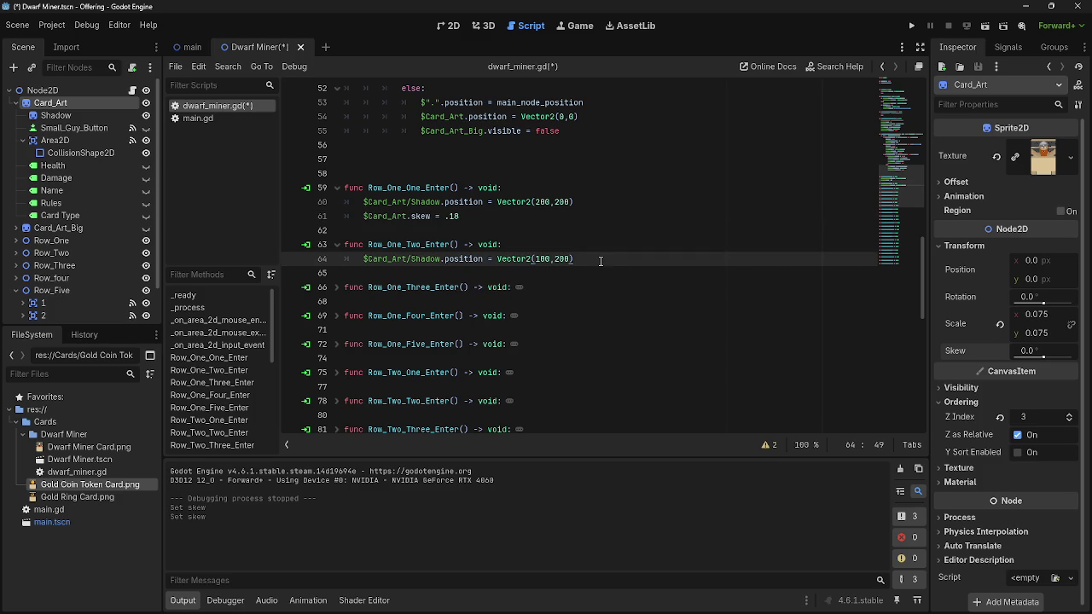
click(458, 216)
text(8)
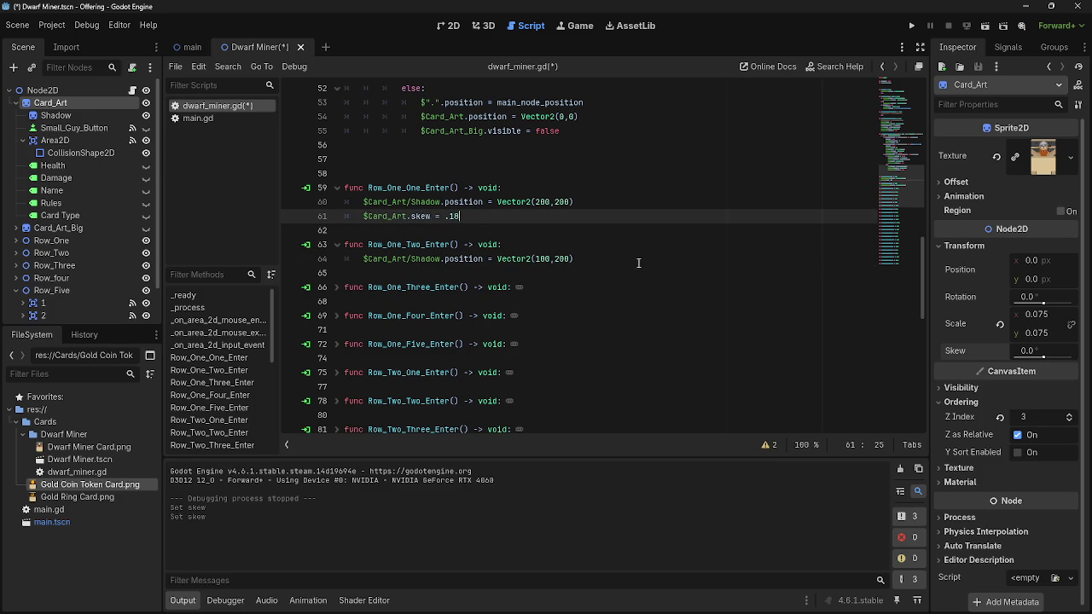
Add a skew = .9 line to Row_One_Two_Enter
click(647, 263)
key(Return)
text($Card_Art.skew = .18)
click(454, 273)
double_click(453, 273)
text(9)
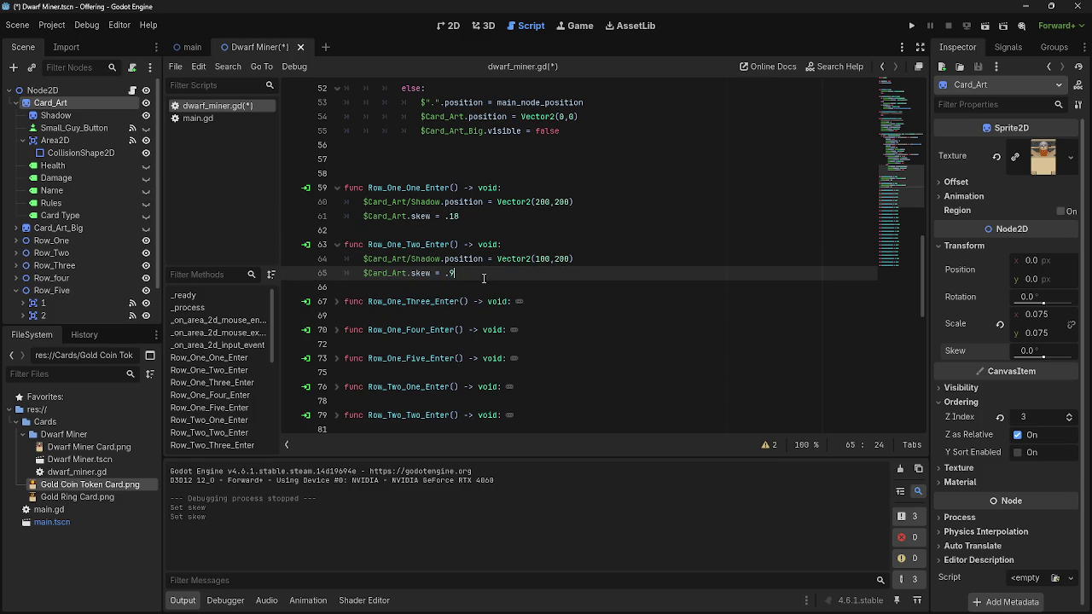
Unfold Row_One_Three_Enter and paste the skew = .9 line into it
click(336, 301)
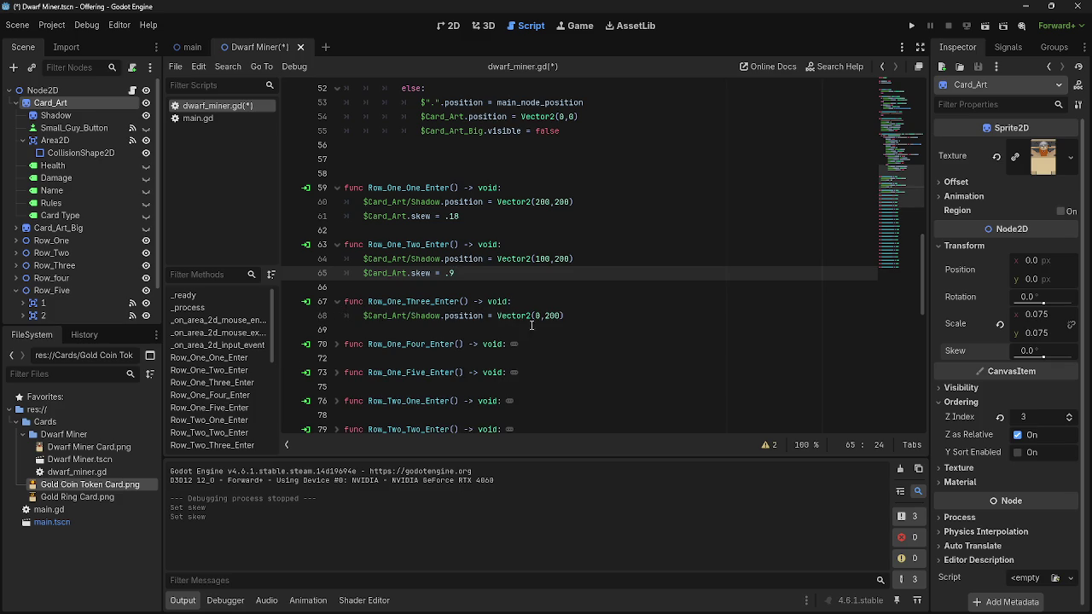
key(shift+Home)
key(ctrl+c)
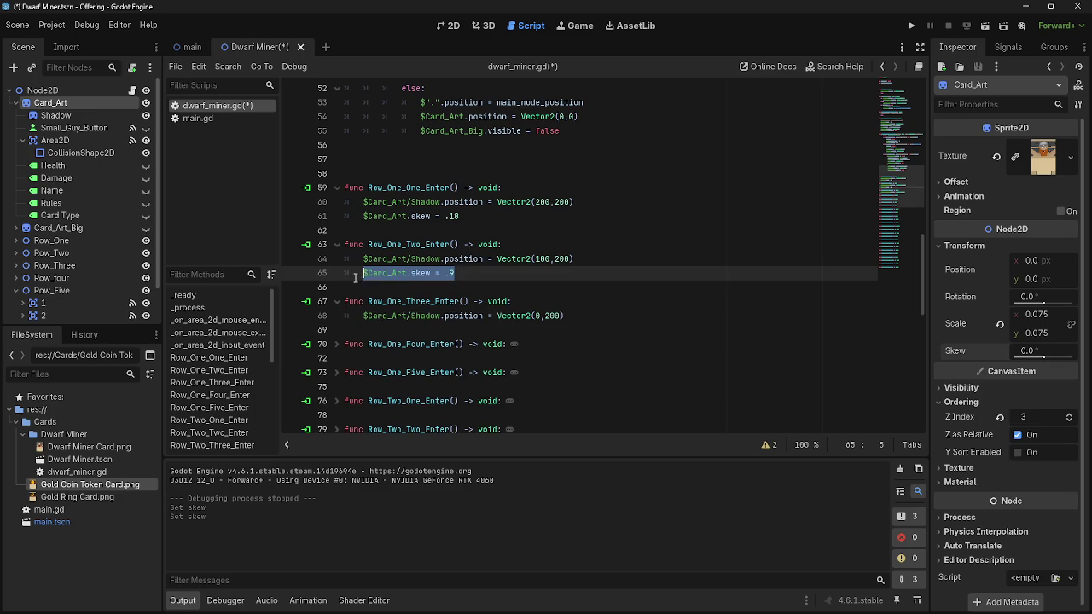
click(612, 316)
key(Return)
key(ctrl+v)
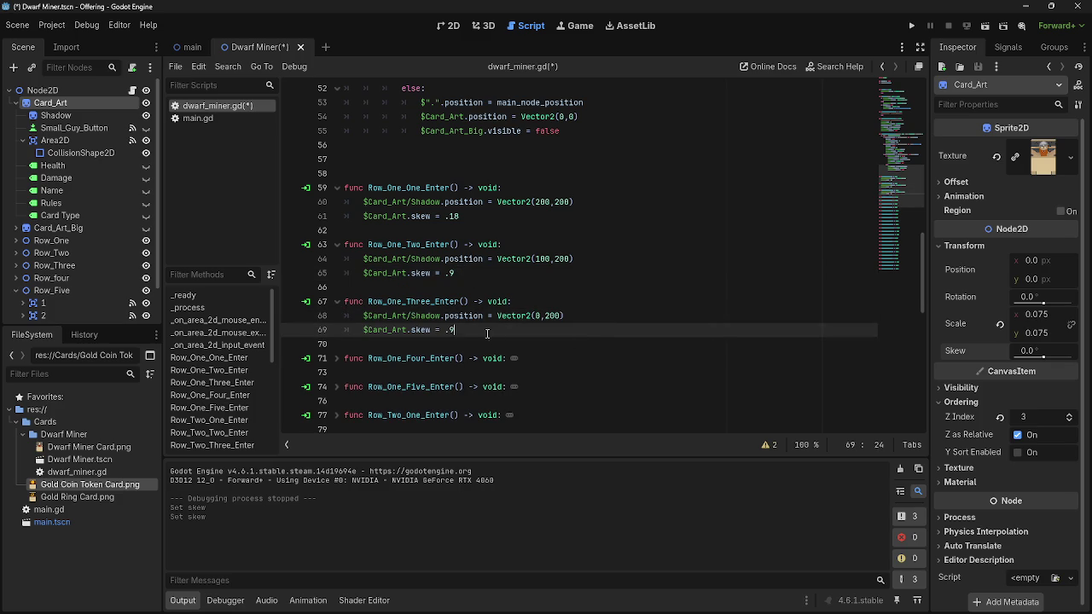
drag(456, 330, 445, 330)
Switch to the Balatro Wiki browser window
key(alt+Tab)
key(Escape)
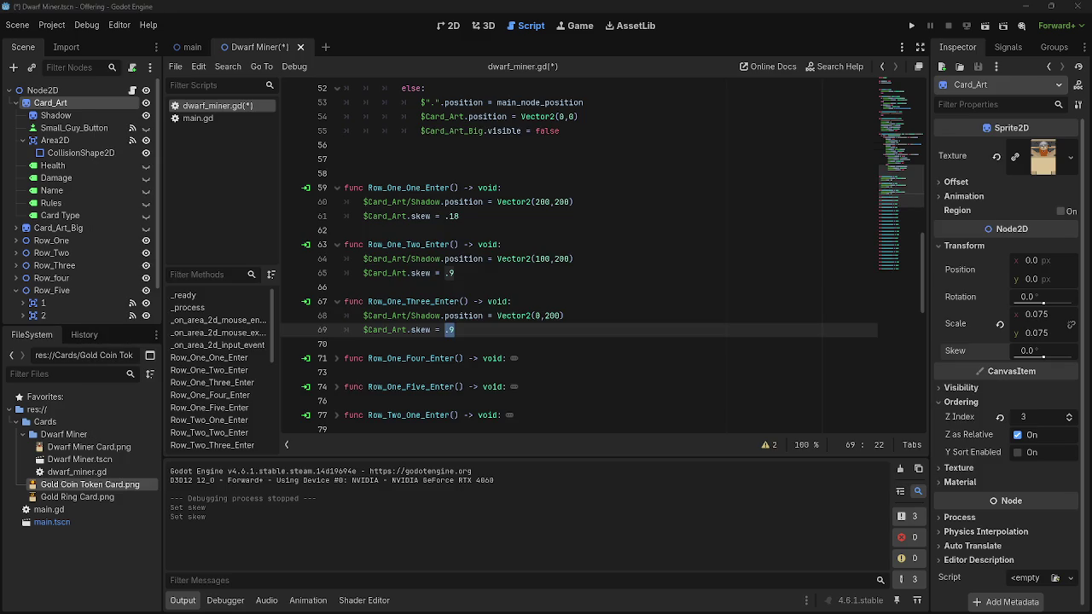
key(alt+Tab)
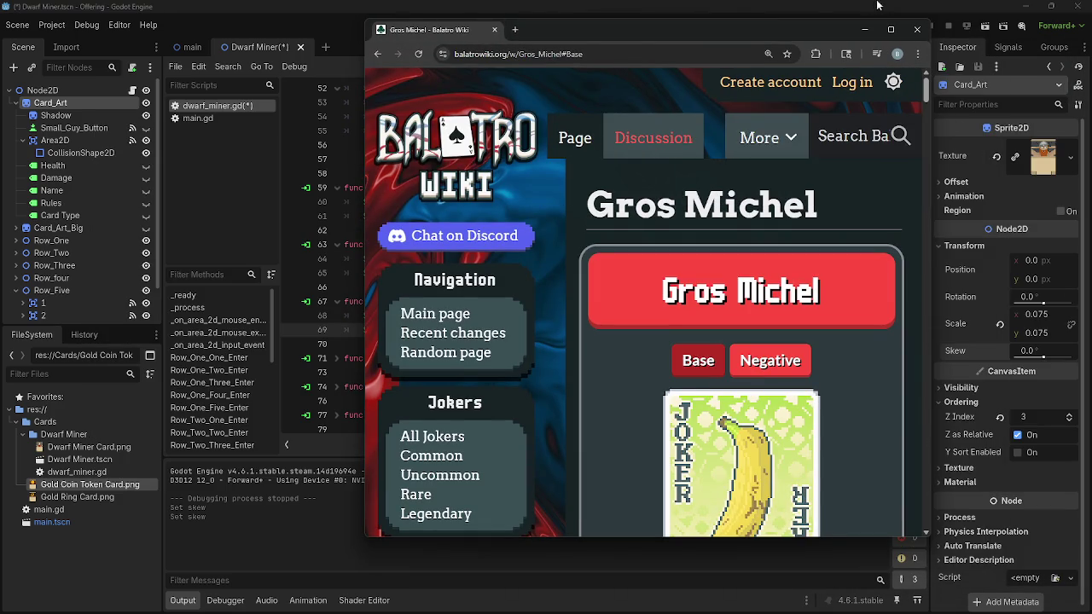
Move Chrome aside, scroll to the Gros Michel card image, then return to Godot
drag(785, 43, 650, 65)
scroll(599, 264, down, 3)
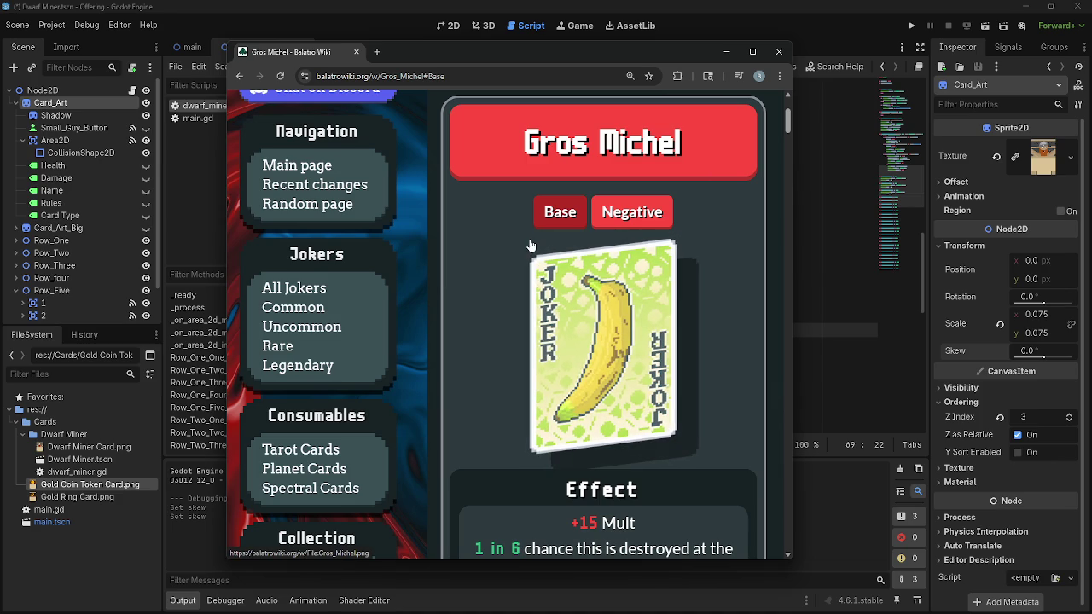
click(59, 87)
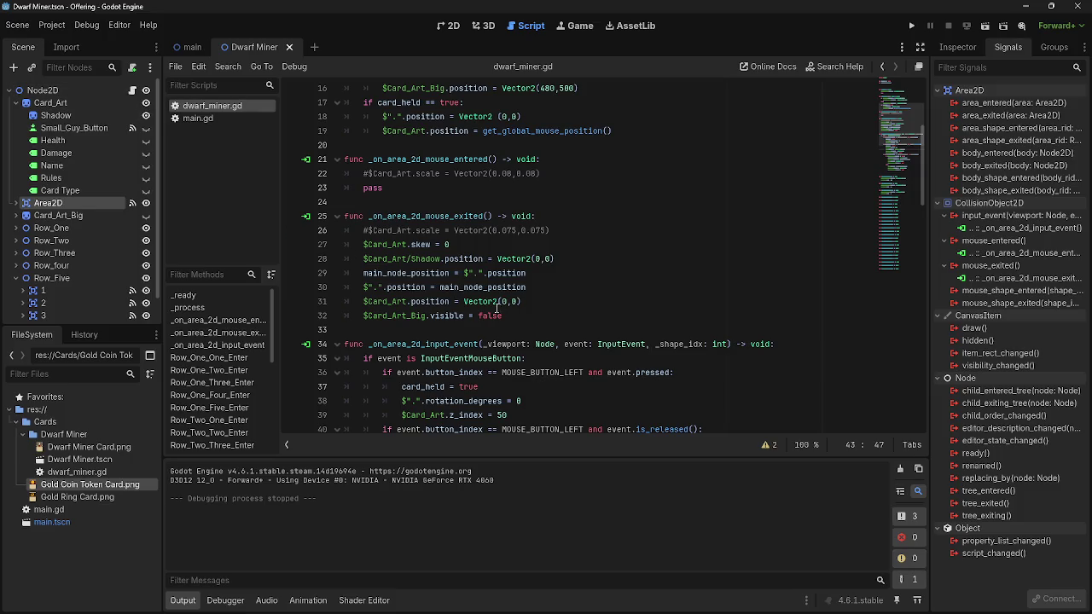
scroll(570, 294, up, 4)
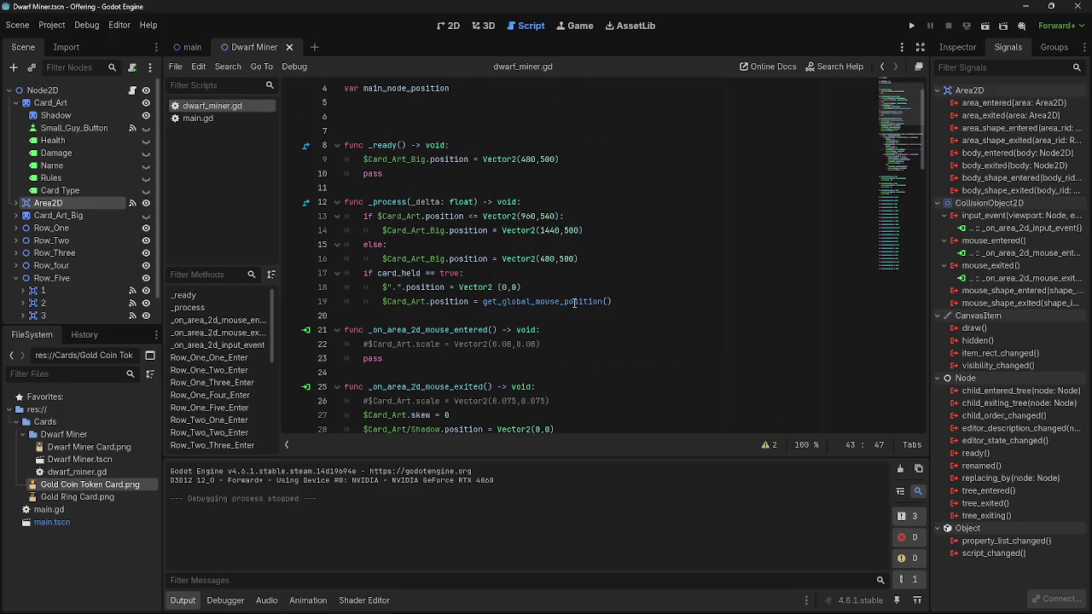
click(629, 301)
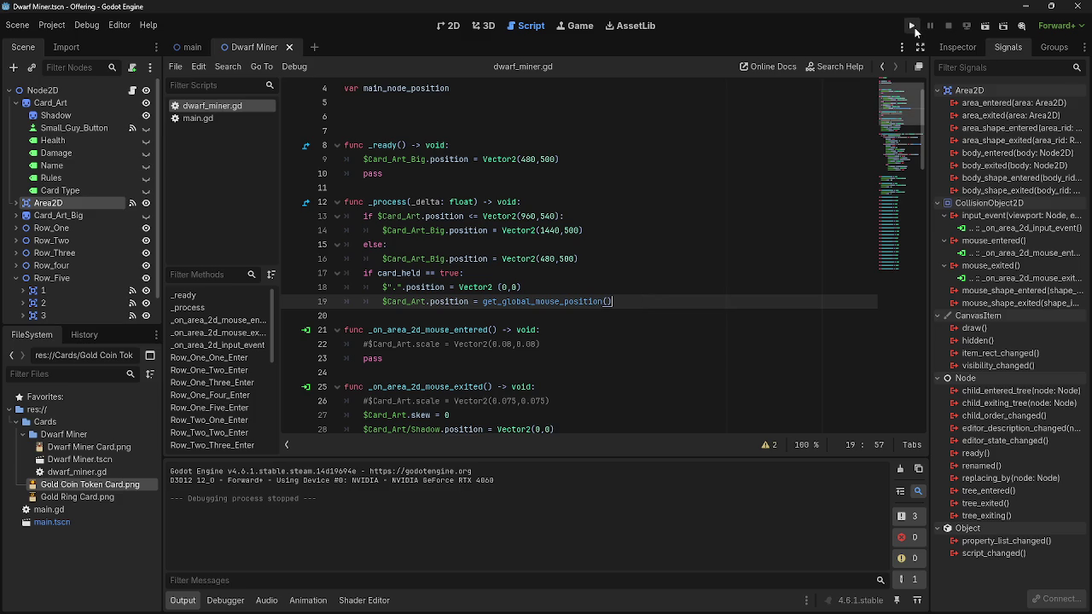
click(913, 26)
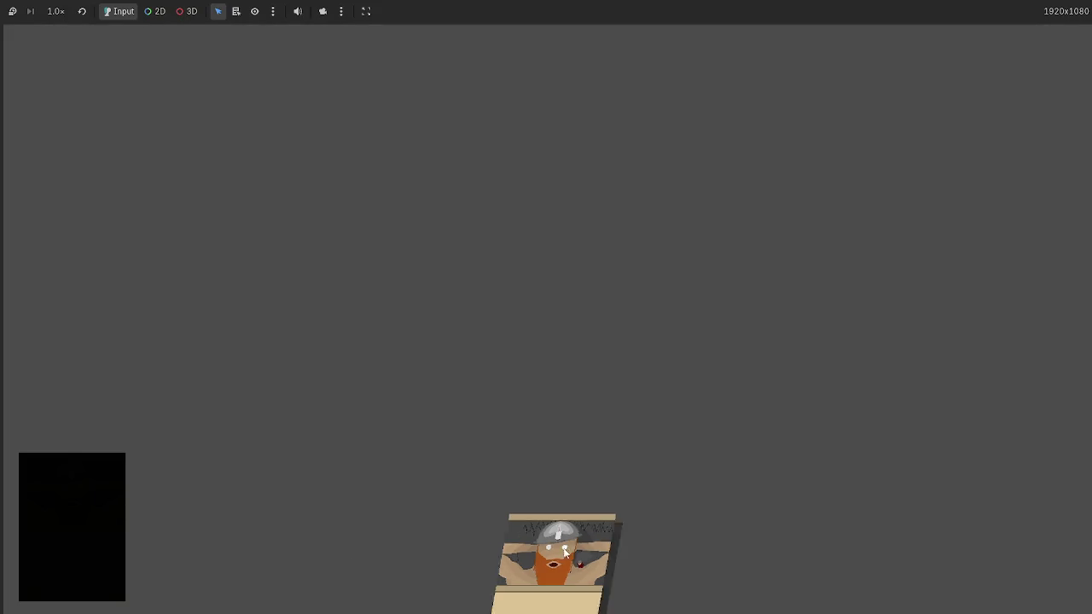
mouse_move(554, 559)
mouse_down()
mouse_move(486, 558)
mouse_move(571, 575)
mouse_move(384, 508)
mouse_move(217, 362)
mouse_move(282, 341)
mouse_move(488, 407)
mouse_up()
key(F8)
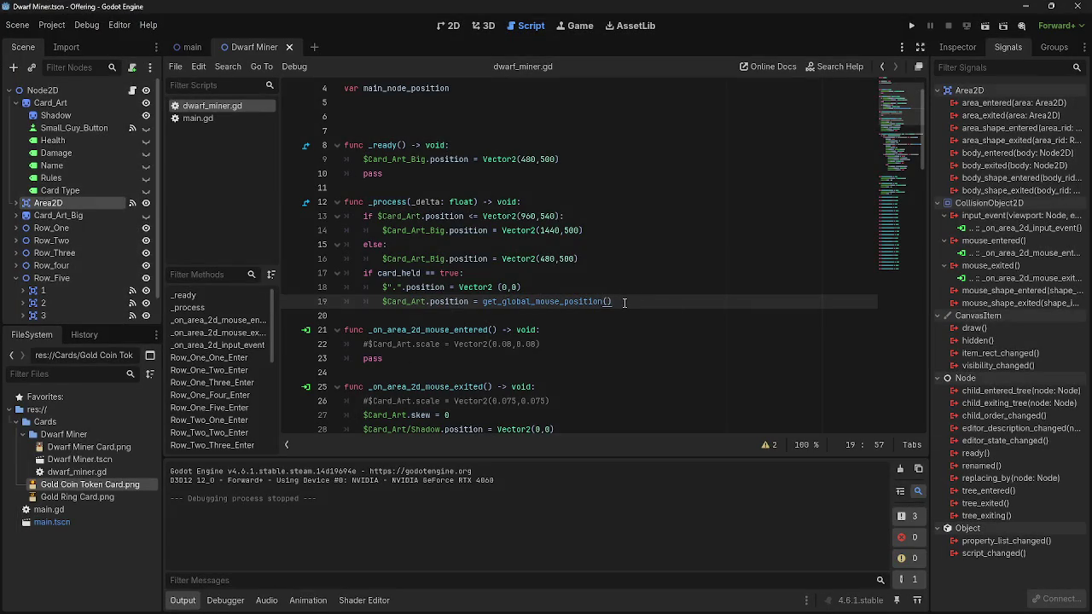
Add line 20 "$Area2D.position = get_global_mouse_position()" to the held-card code
key(Return)
mouse_move(39, 208)
mouse_down()
mouse_move(443, 300)
mouse_move(444, 314)
mouse_up()
text(.po)
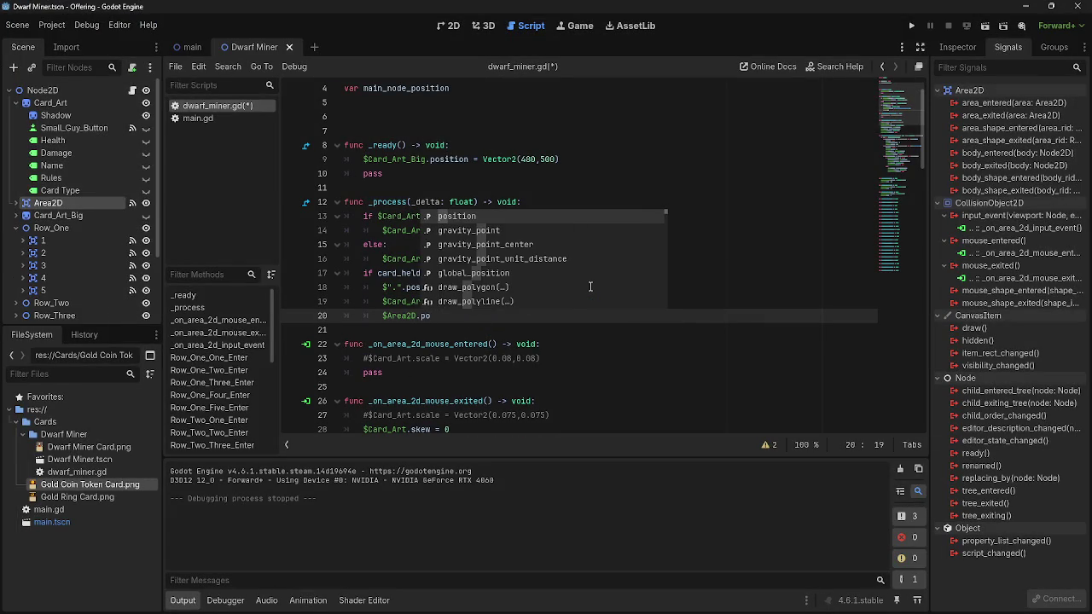
key(Return)
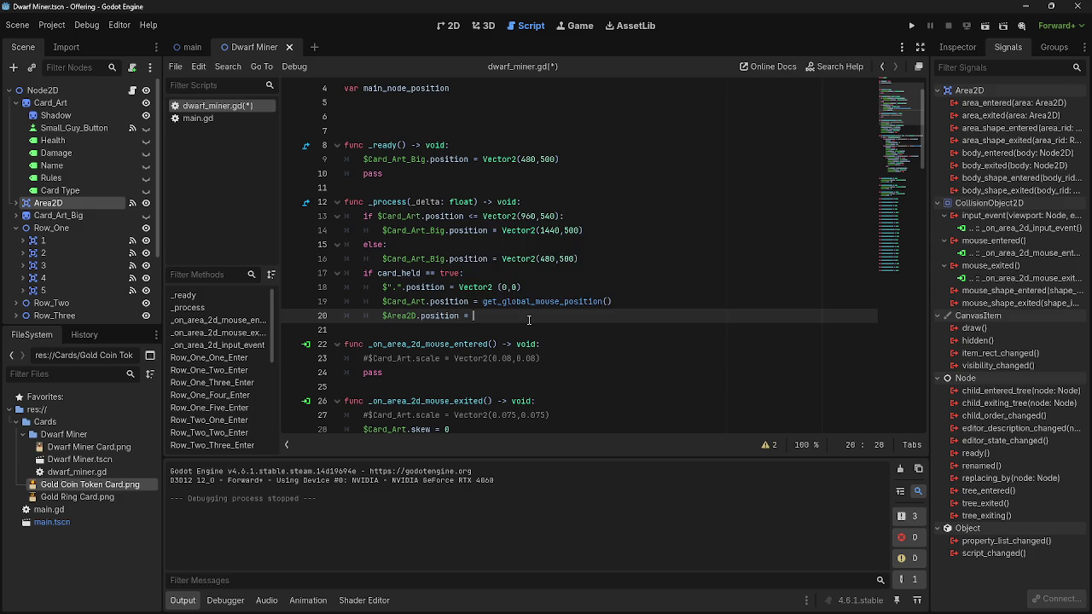
text(get)
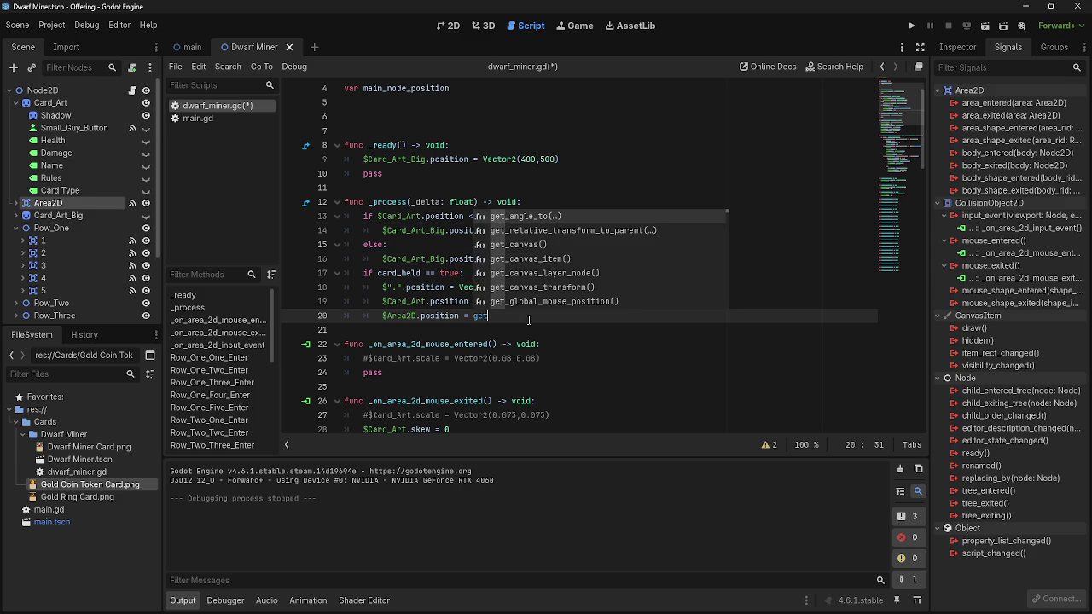
text(_glo)
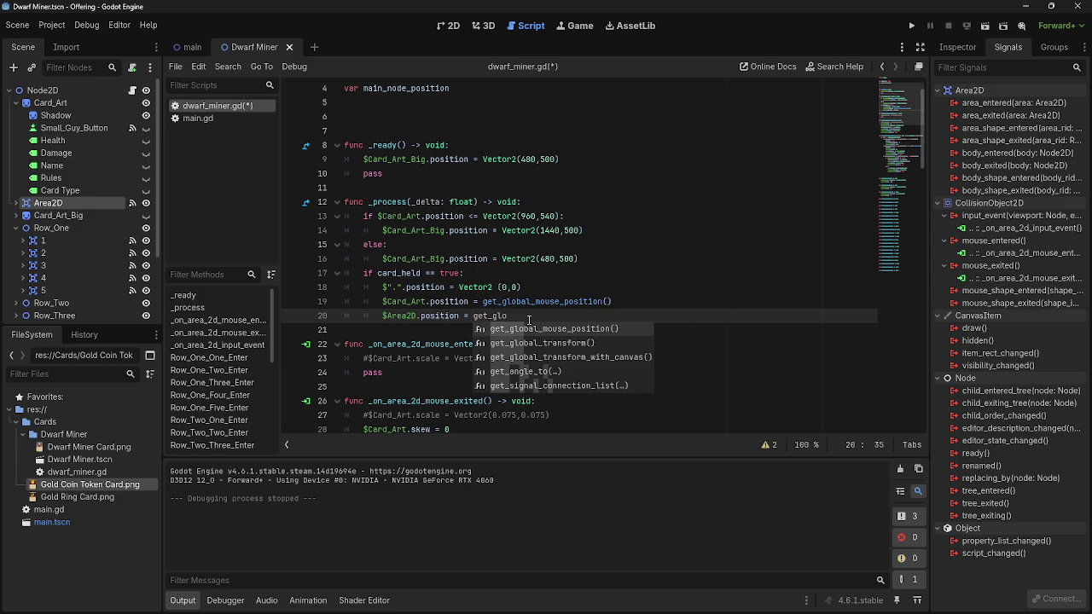
key(Return)
drag(383, 317, 625, 319)
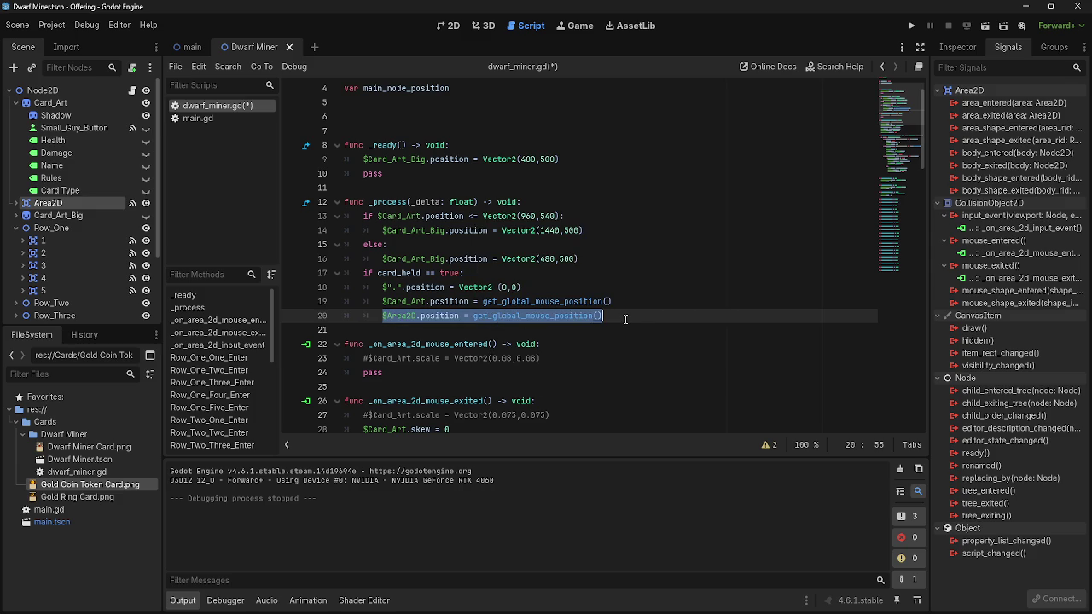
click(600, 231)
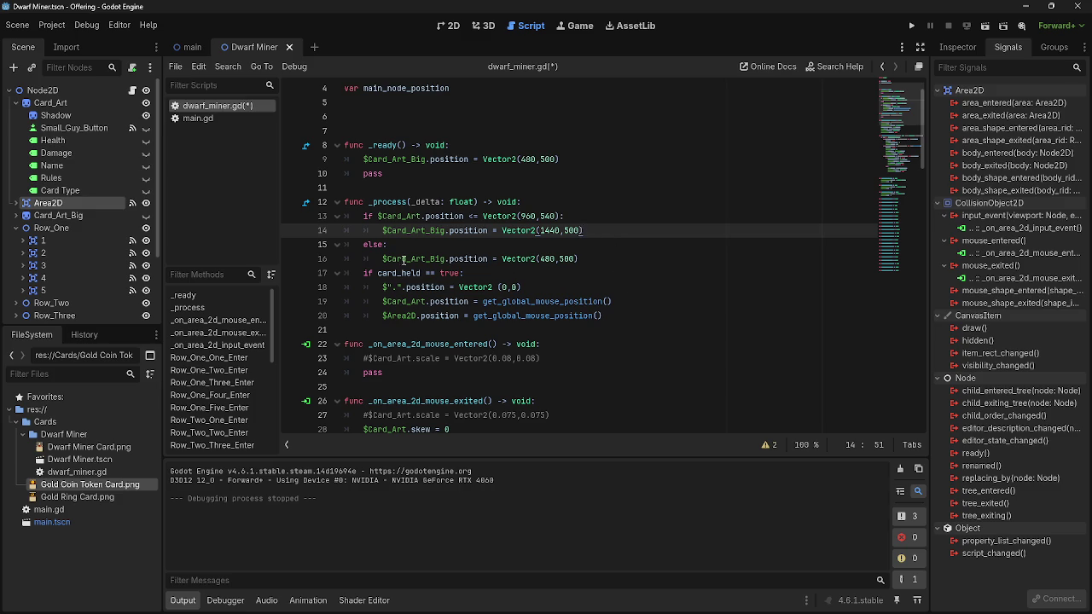
Look over the script and run the project to test the change
scroll(578, 260, up, 1)
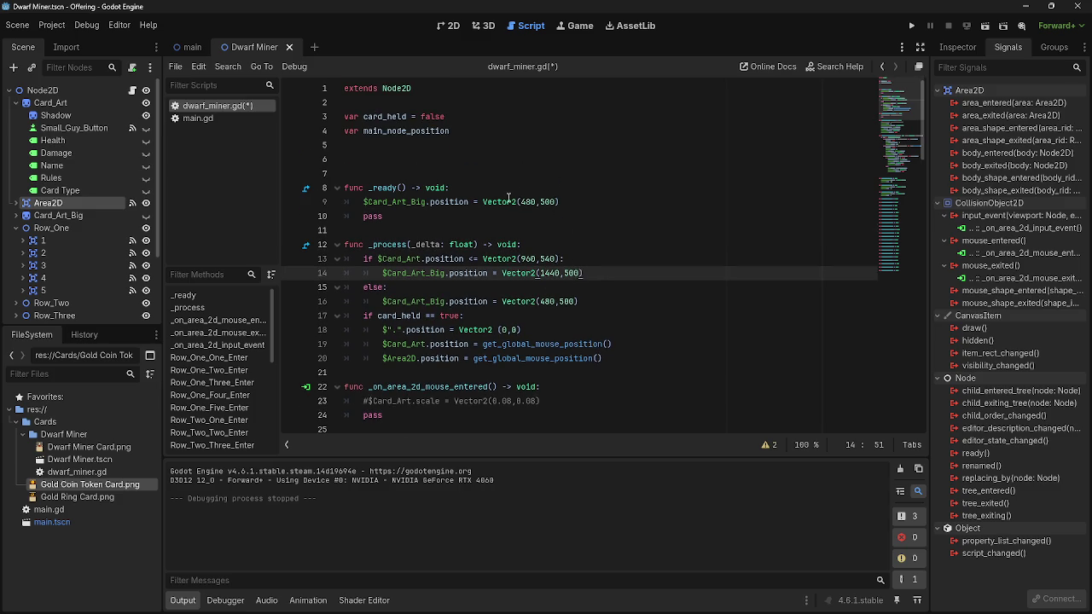
scroll(599, 333, down, 1)
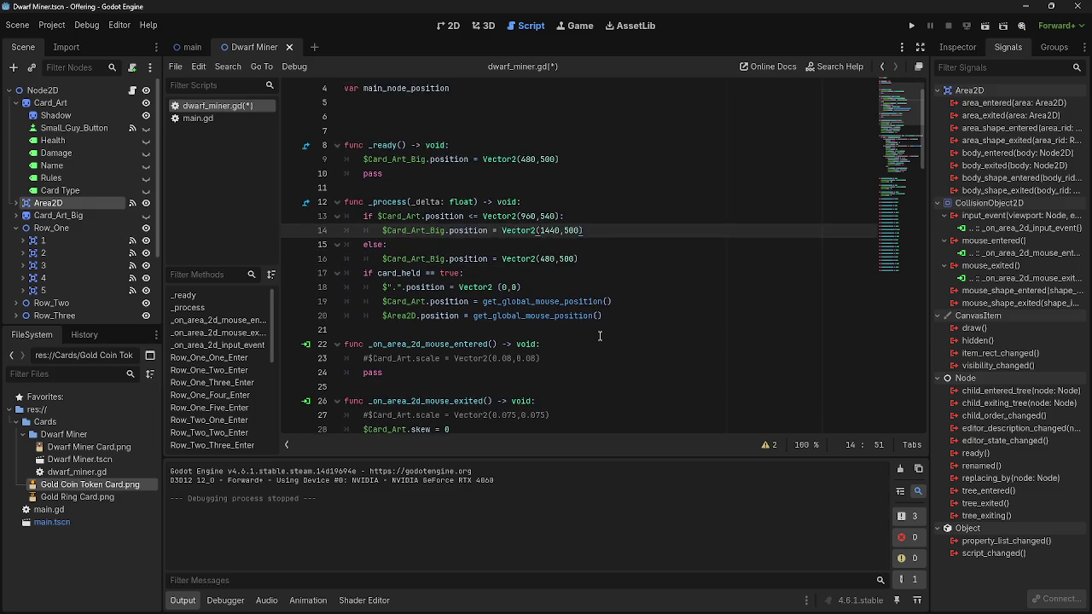
scroll(599, 336, down, 1)
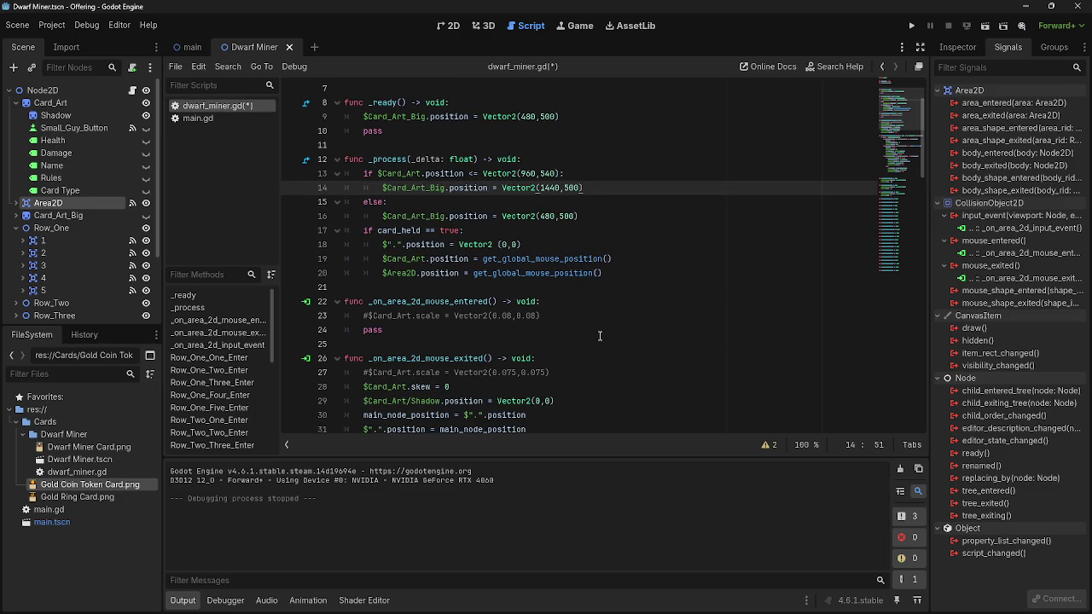
scroll(600, 336, up, 2)
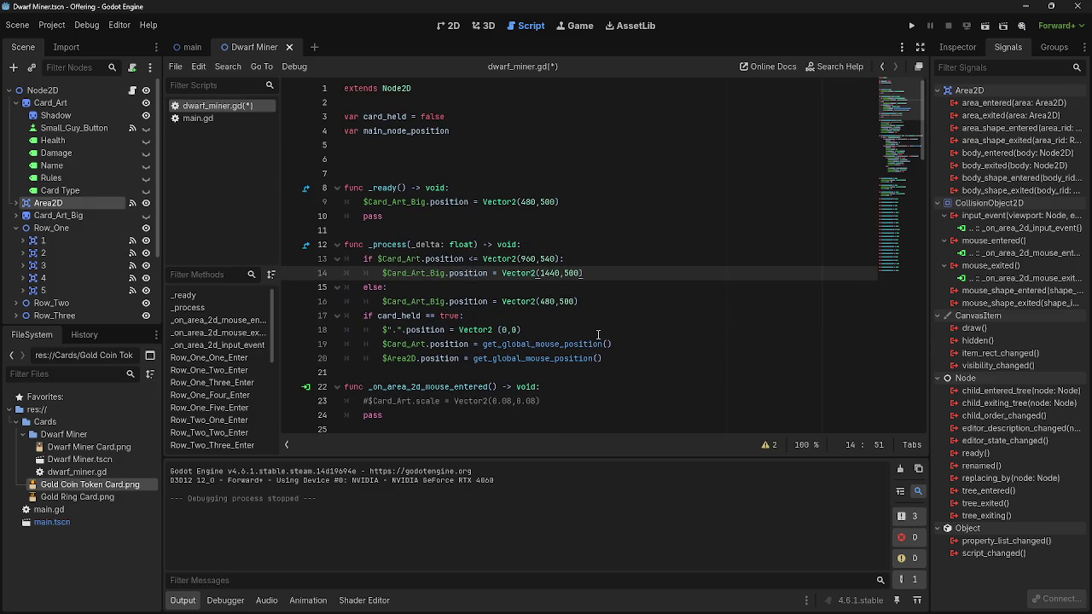
scroll(598, 335, down, 9)
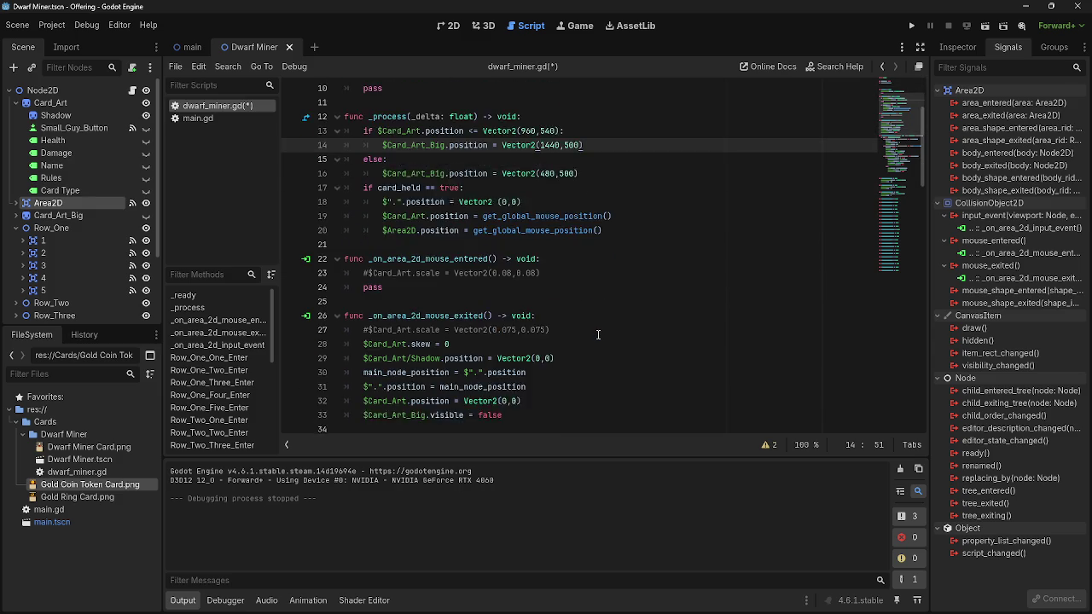
scroll(598, 334, up, 6)
scroll(435, 340, down, 3)
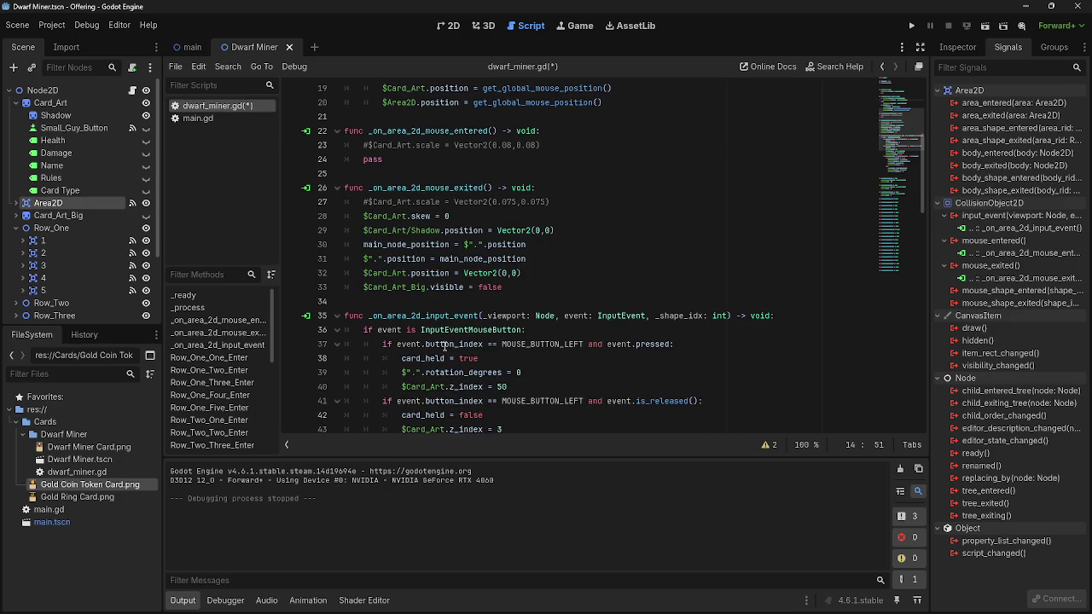
scroll(443, 344, down, 9)
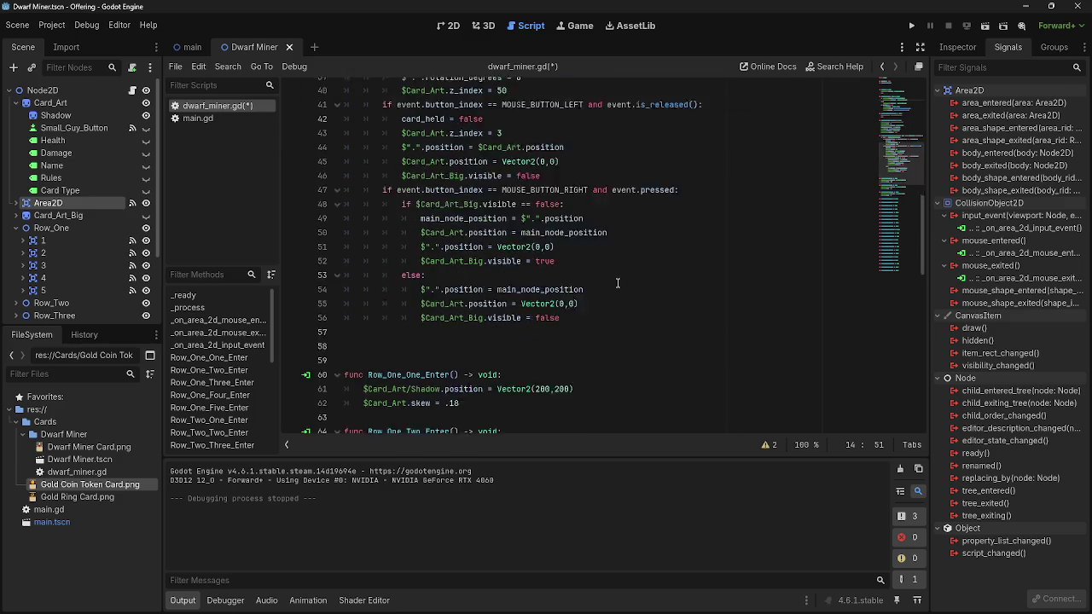
scroll(618, 282, down, 3)
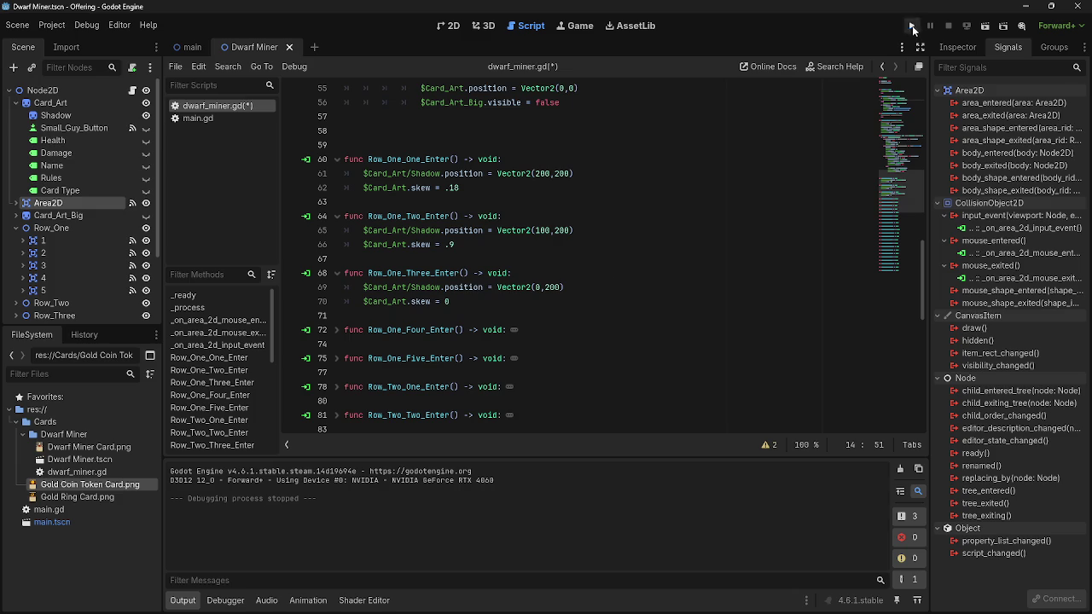
click(911, 26)
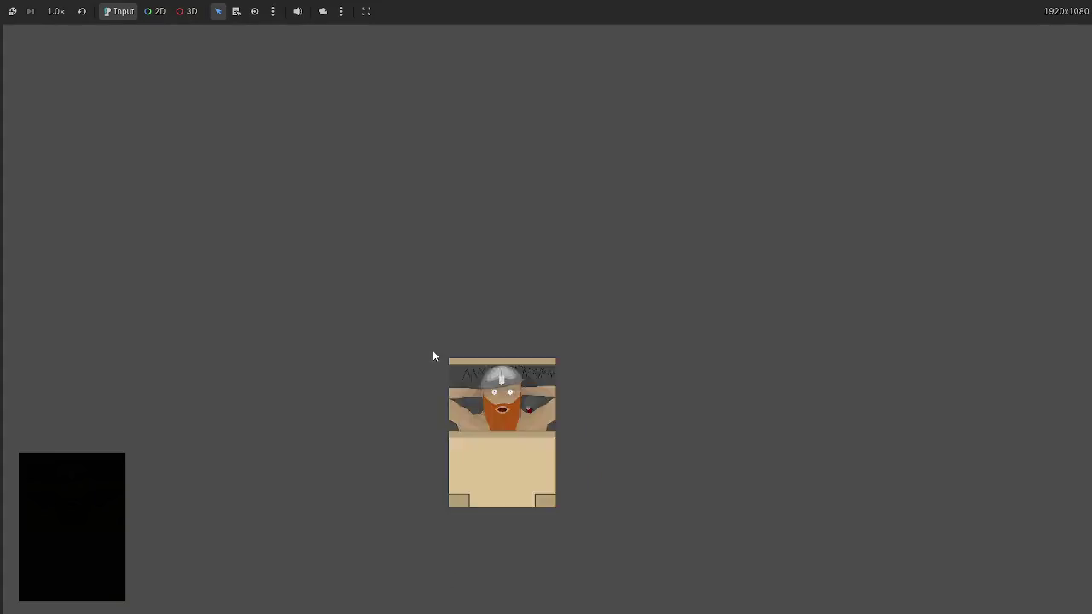
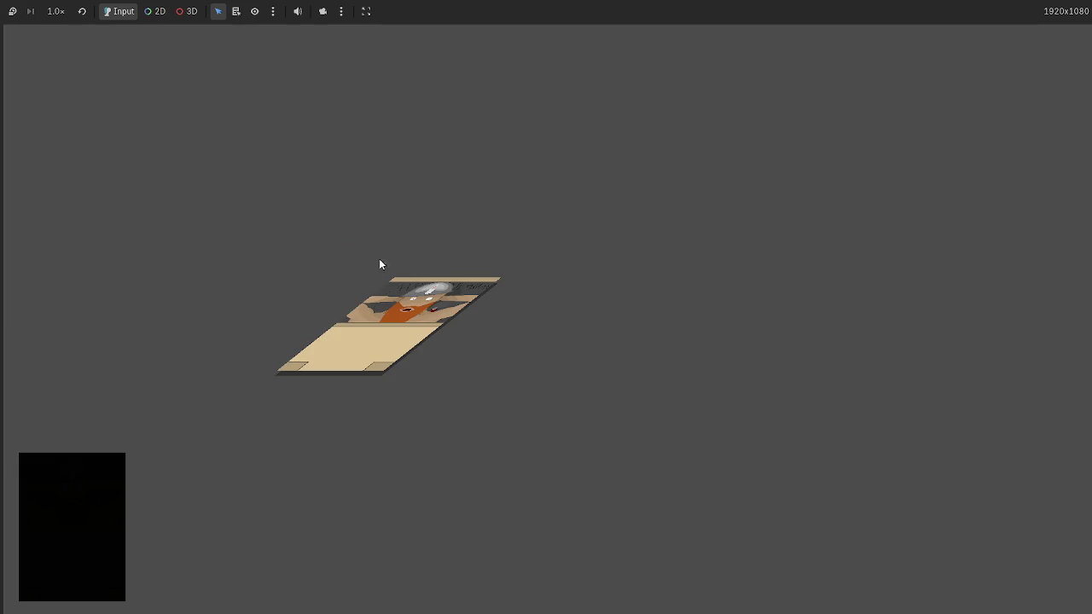
Change the second row-one slot's card skew on line 66 to .09 and relaunch the game
key(F8)
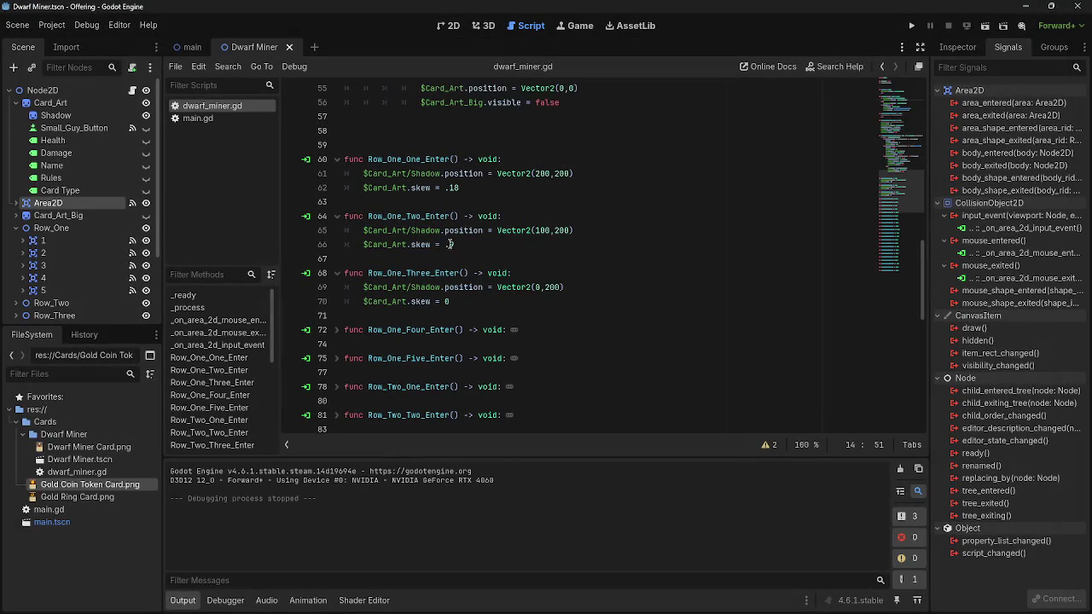
click(450, 243)
click(911, 26)
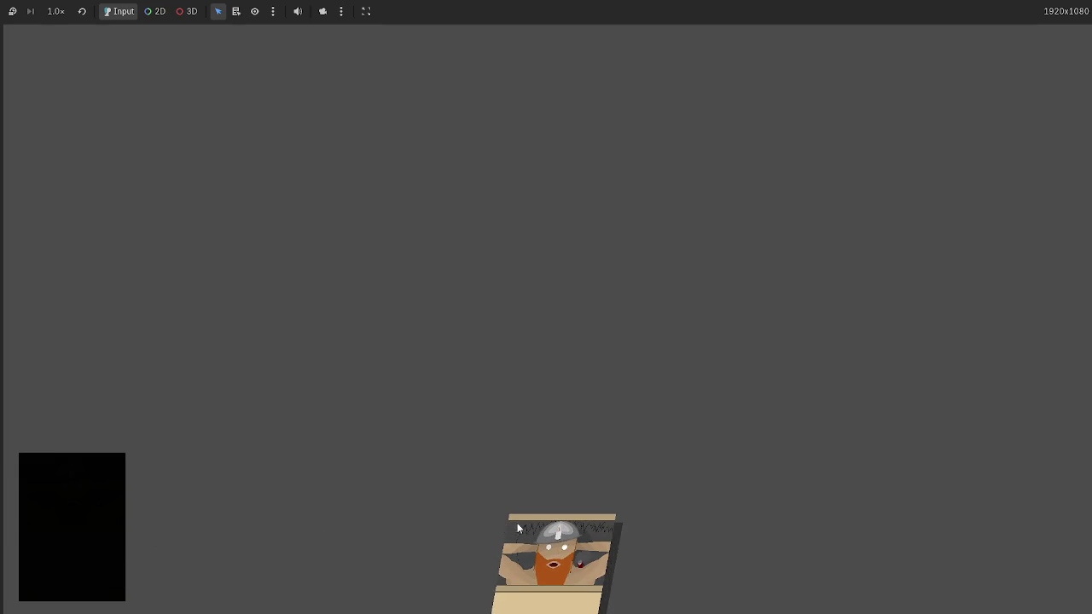
Drop cards onto the board slots, deal more cards from the deck, then stop the game
drag(508, 528, 477, 260)
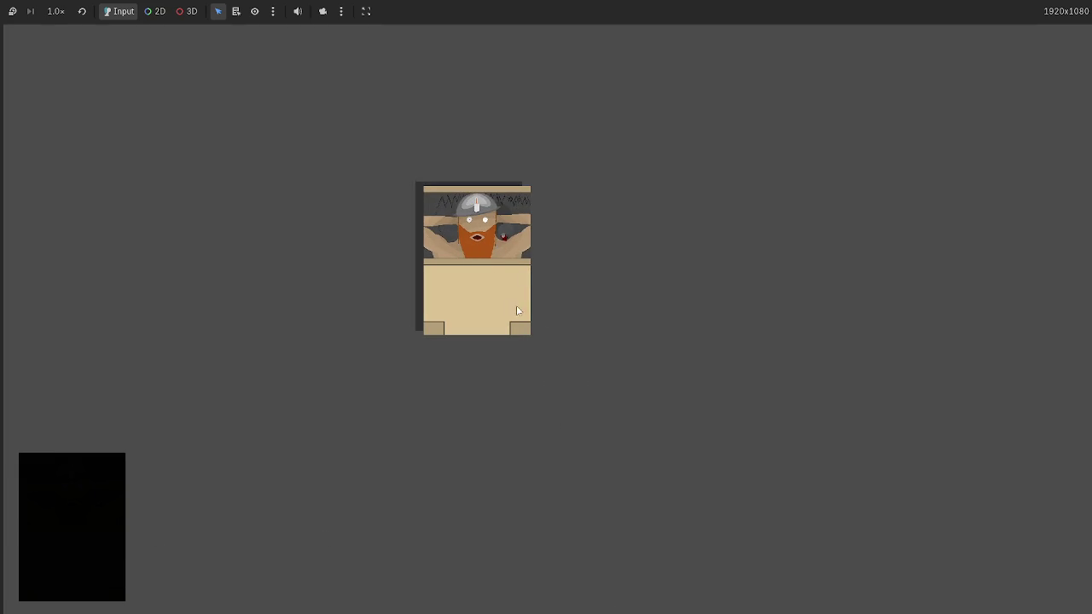
click(103, 533)
mouse_move(614, 567)
mouse_down()
mouse_move(674, 546)
mouse_move(472, 227)
mouse_move(794, 352)
mouse_move(619, 295)
mouse_move(652, 308)
mouse_up()
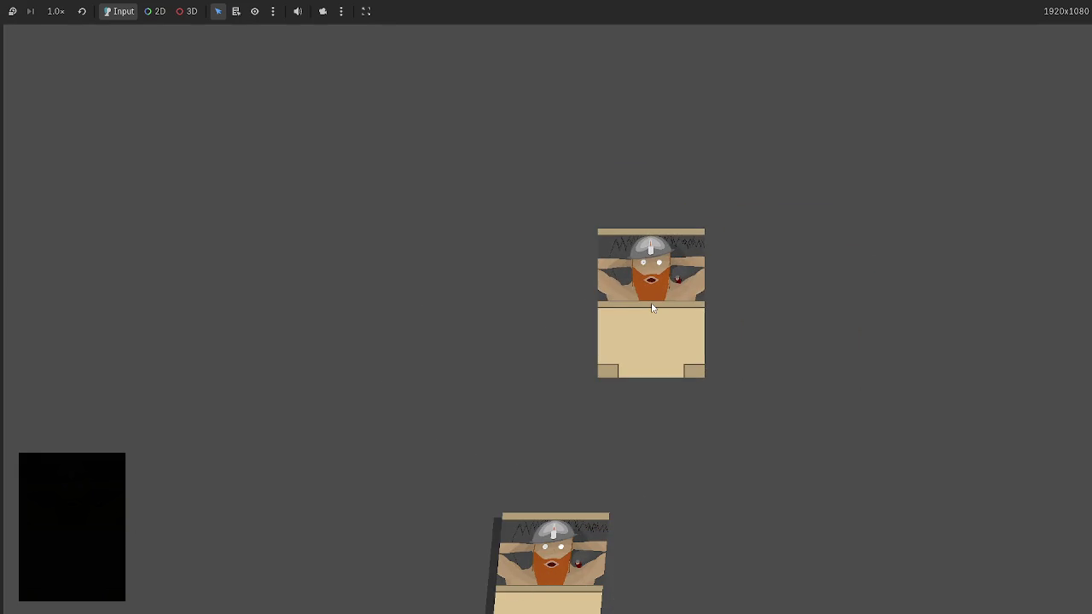
key(F8)
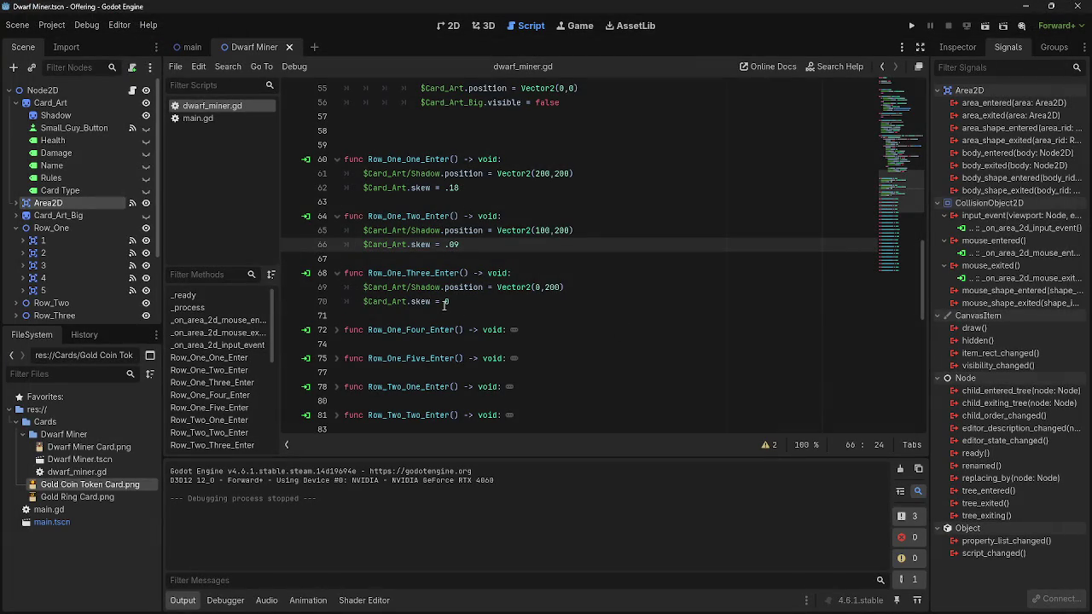
Review the $Card_Art.position expression in the script and save dwarf_miner.gd
scroll(615, 337, up, 9)
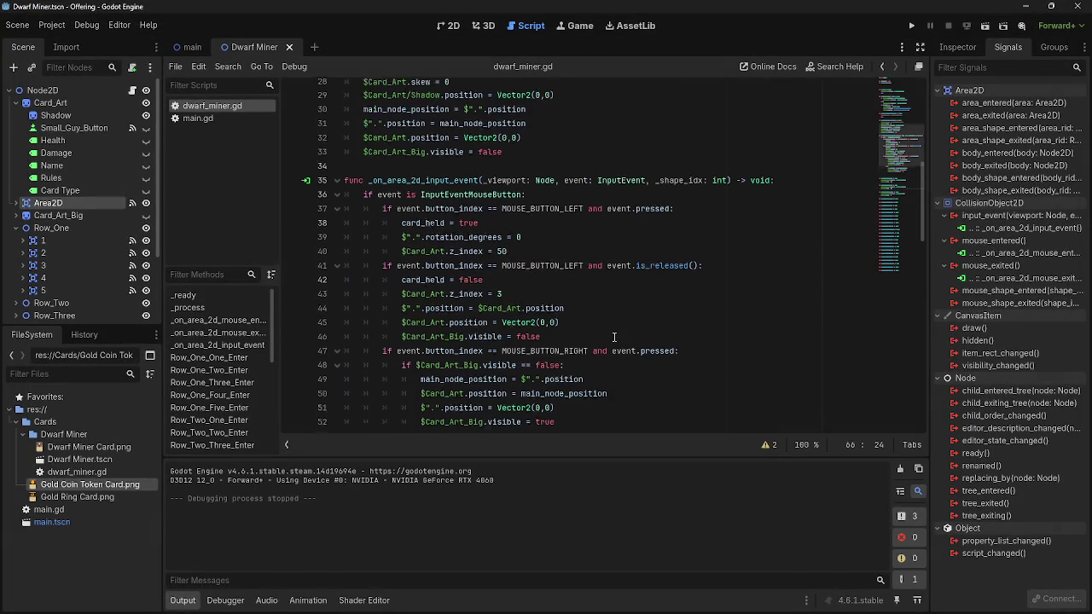
scroll(548, 295, up, 6)
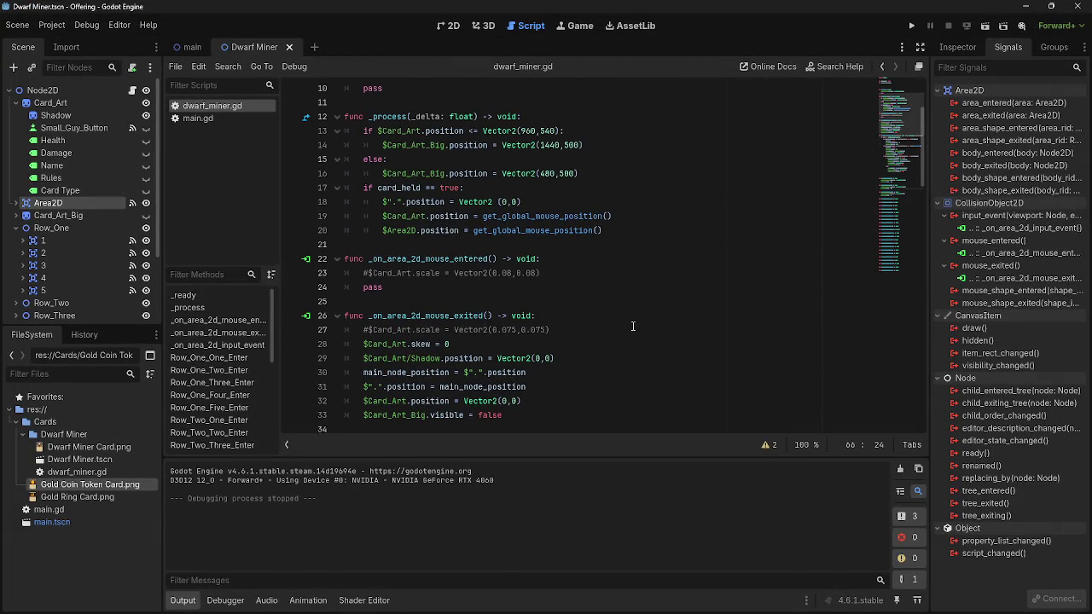
scroll(633, 326, up, 3)
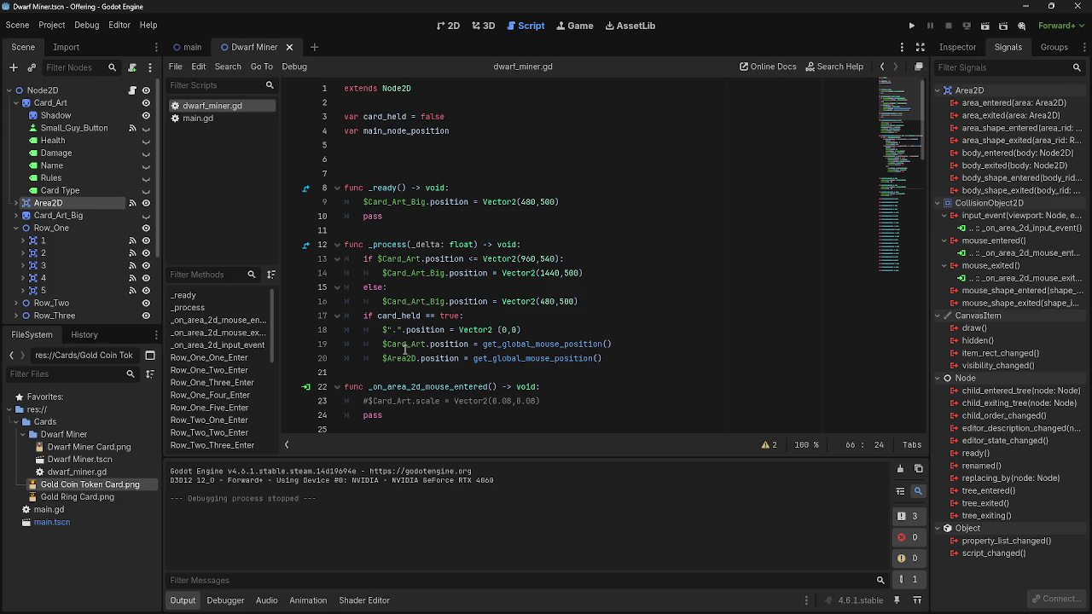
drag(383, 345, 469, 346)
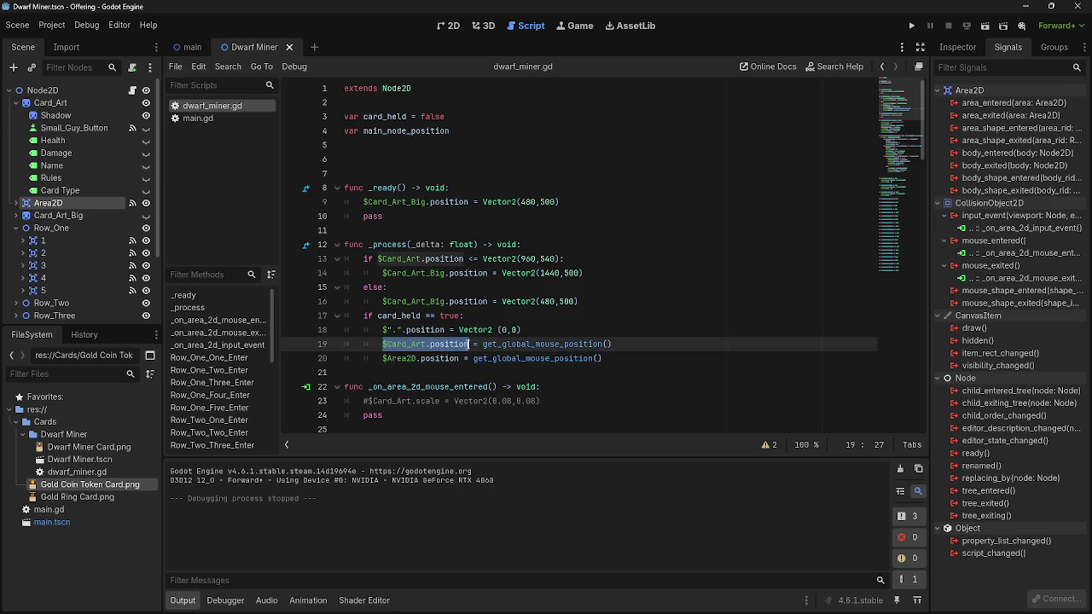
scroll(660, 367, down, 13)
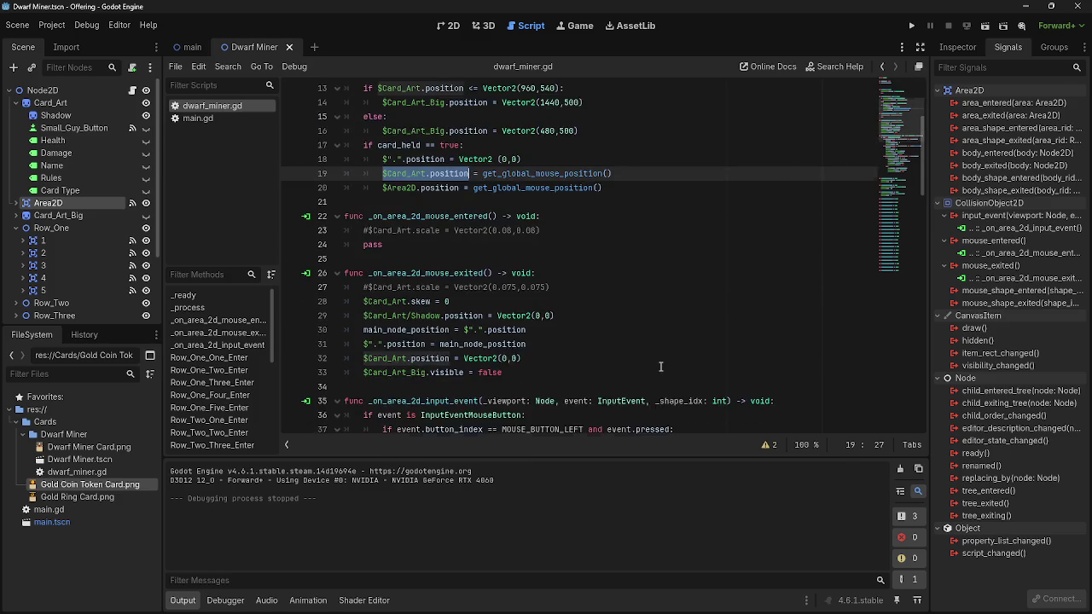
scroll(660, 366, down, 1)
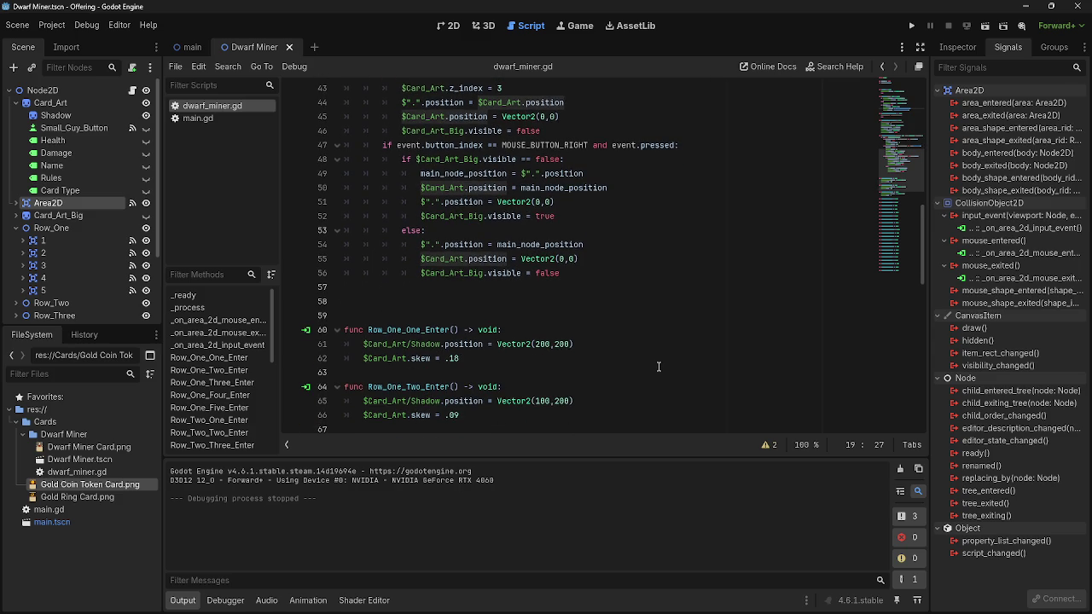
scroll(658, 367, down, 8)
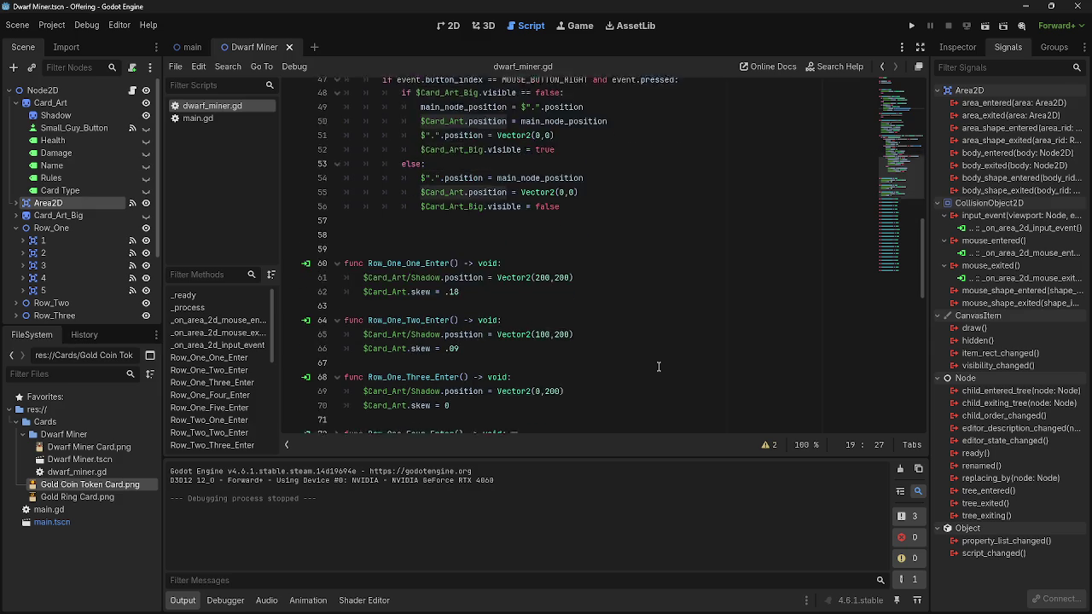
scroll(658, 367, up, 5)
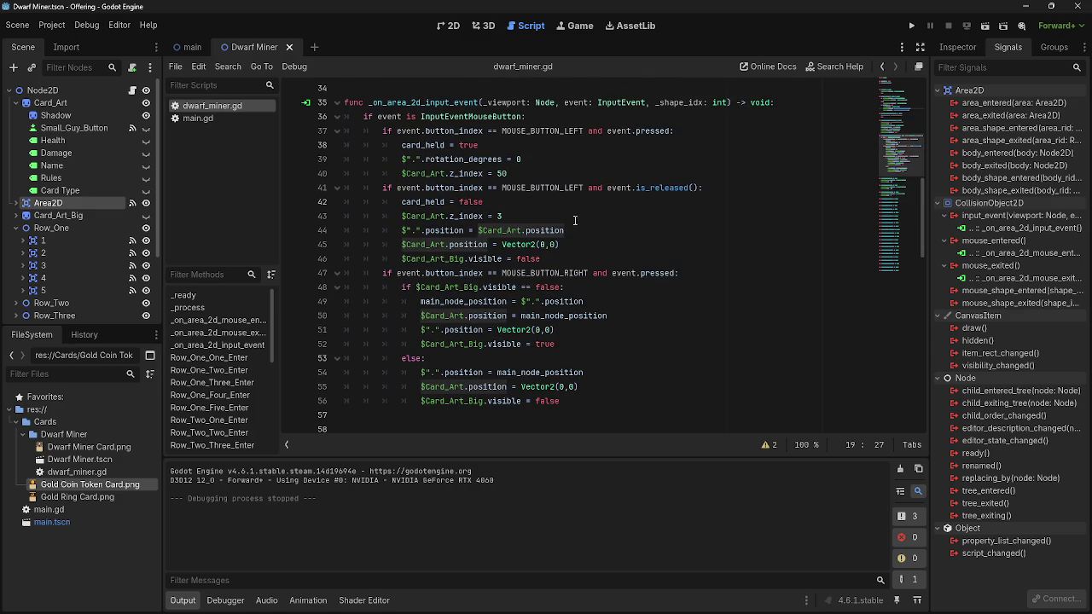
click(577, 248)
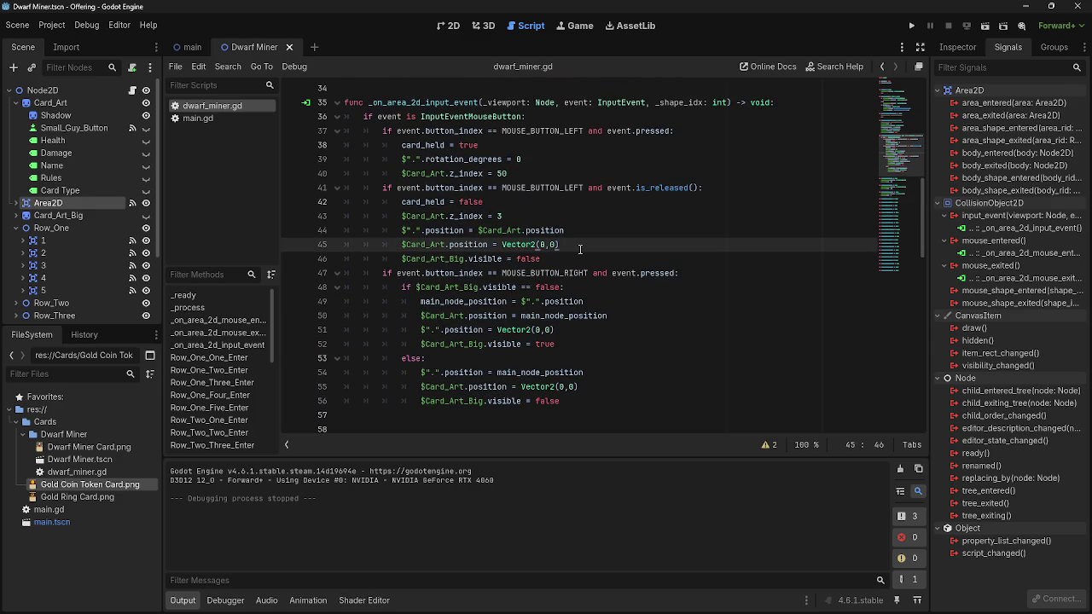
key(Return)
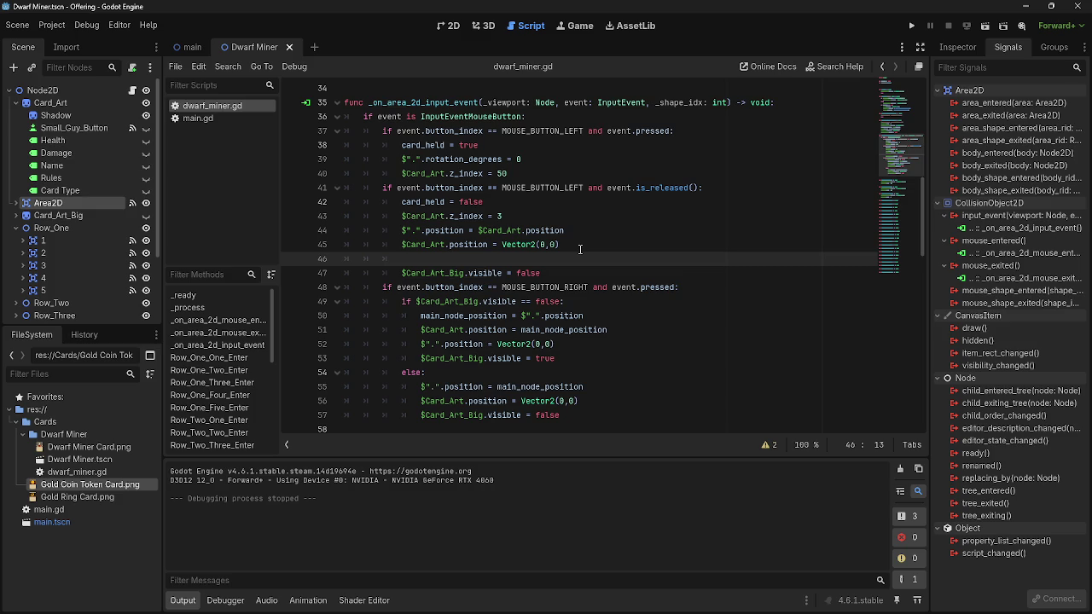
key(BackSpace)
key(BackSpace)
key(BackSpace)
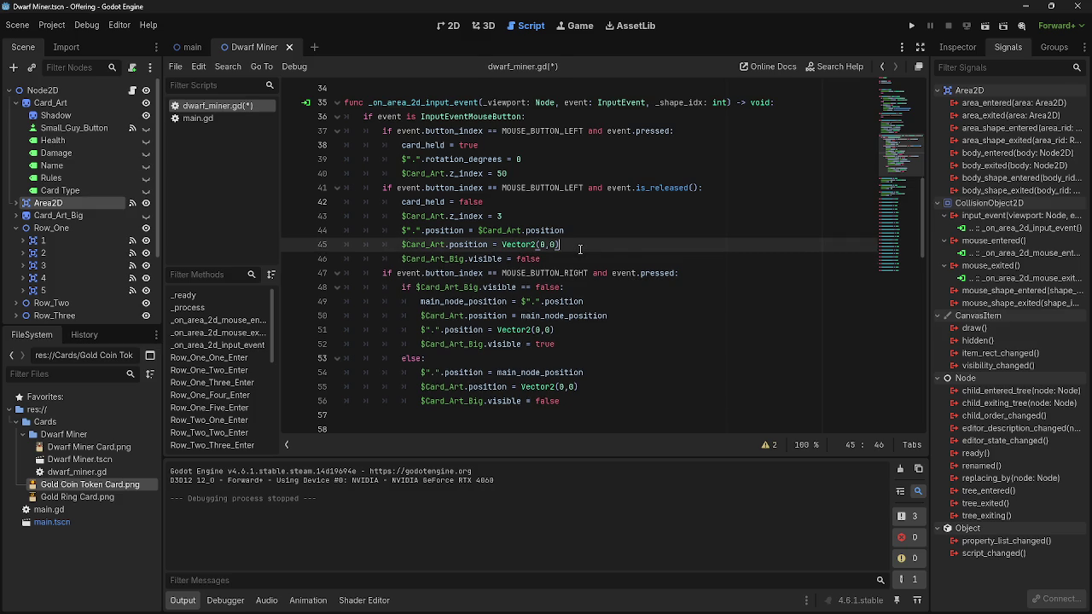
scroll(580, 250, up, 9)
key(ctrl+s)
Replace get_global_mouse_position() on line 20 with $Card_Art.position
drag(648, 278, 340, 276)
drag(603, 272, 472, 273)
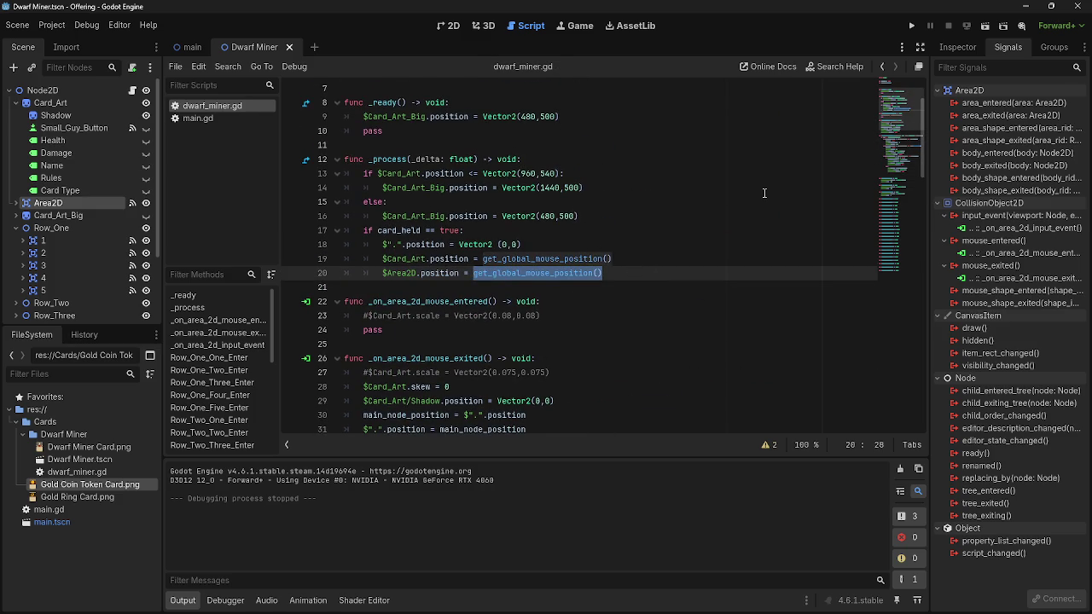
key(BackSpace)
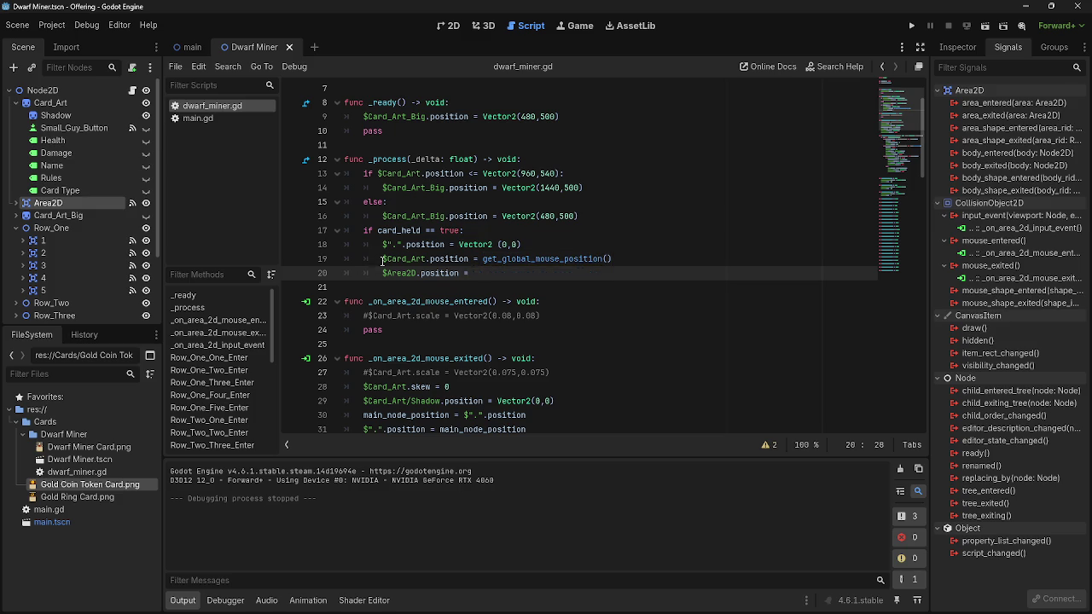
text($Card_Art.positio)
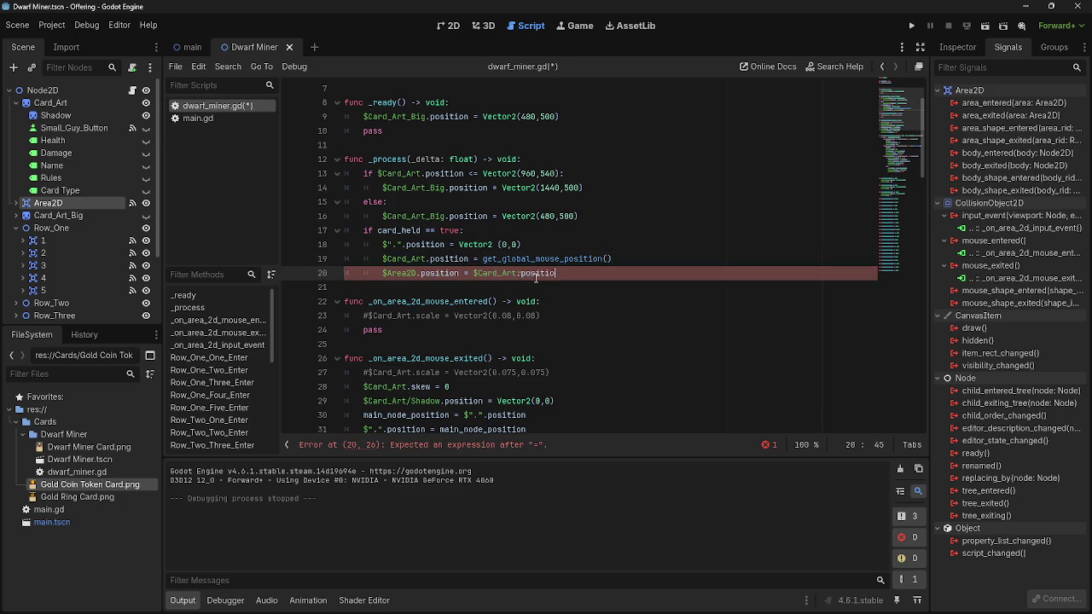
text(n)
Move the $Area2D.position line to the first line of _process and run the game
key(shift+Home)
key(ctrl+c)
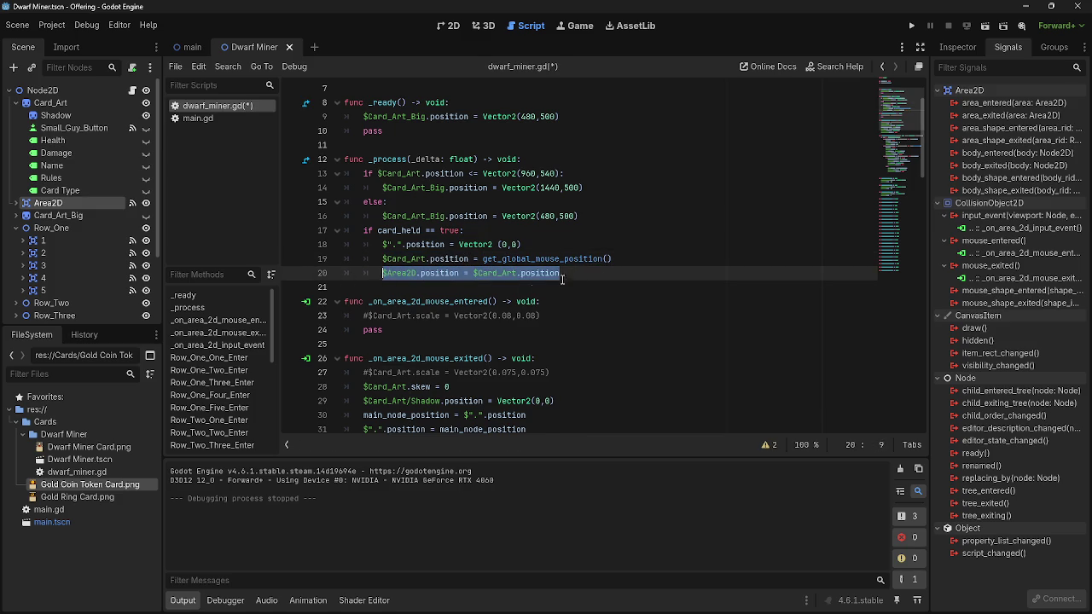
key(BackSpace)
key(BackSpace)
key(BackSpace)
key(BackSpace)
click(598, 160)
key(Return)
key(ctrl+v)
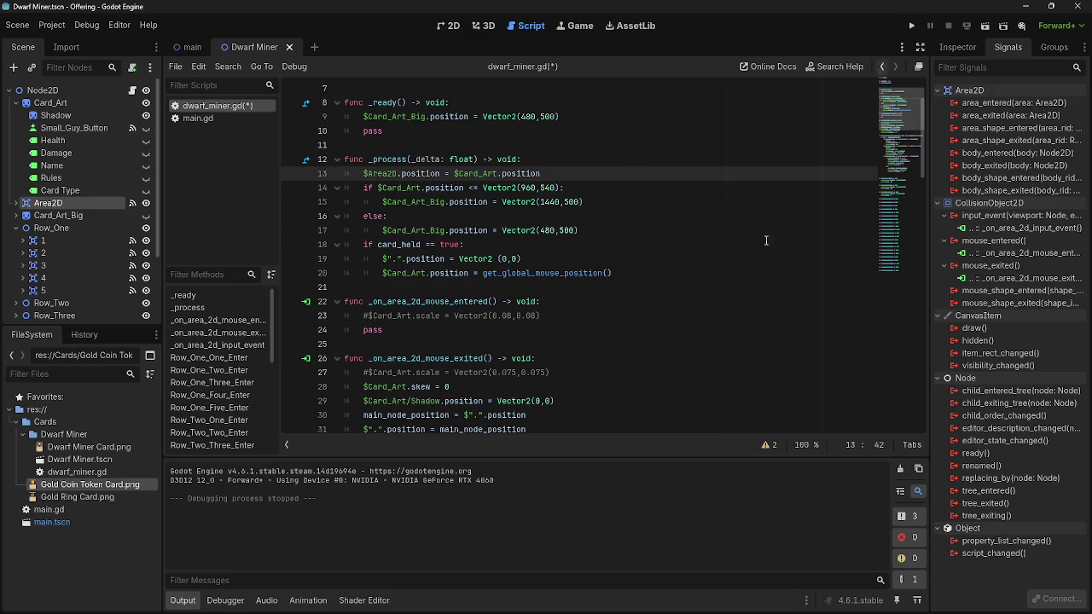
click(910, 26)
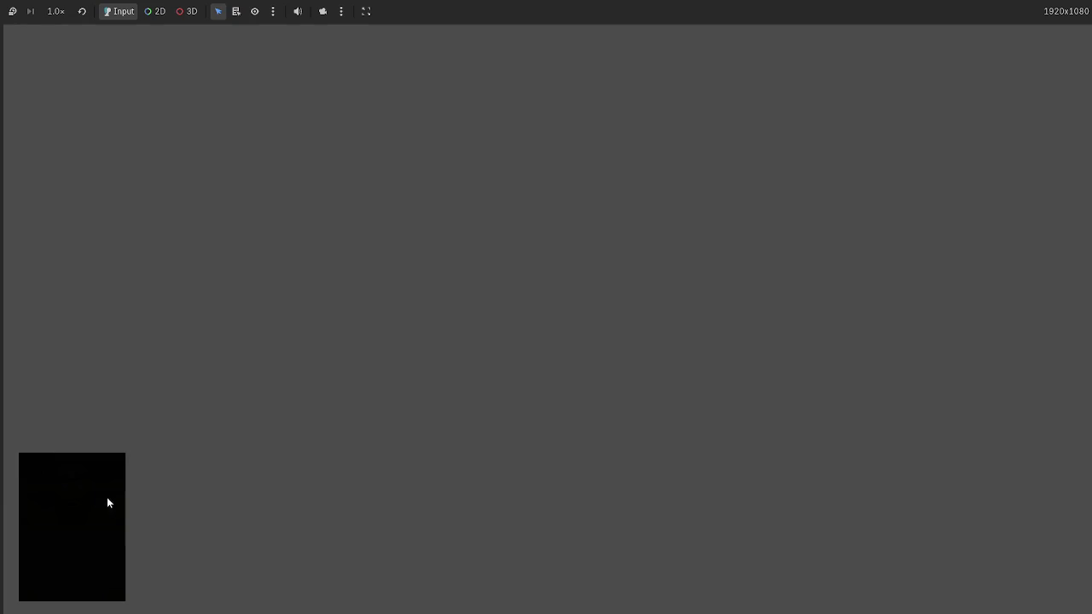
Drag the Dwarf Miner card around the board, view its preview, deal a six-card hand, then stop
mouse_move(551, 561)
mouse_down()
mouse_move(319, 330)
mouse_move(317, 304)
mouse_move(541, 316)
mouse_move(907, 278)
mouse_move(900, 219)
mouse_move(952, 273)
mouse_move(315, 250)
mouse_move(862, 268)
mouse_move(430, 260)
mouse_move(719, 285)
mouse_move(722, 275)
mouse_move(385, 271)
mouse_move(801, 359)
mouse_up()
drag(737, 350, 251, 301)
mouse_move(251, 301)
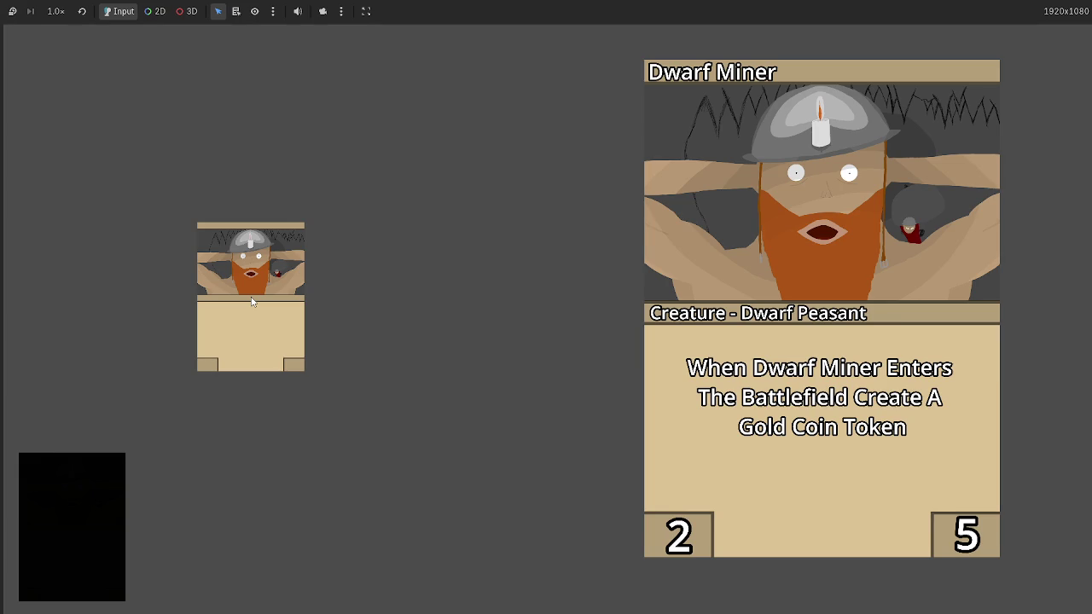
mouse_move(251, 301)
mouse_down()
mouse_move(474, 308)
mouse_move(261, 290)
mouse_up()
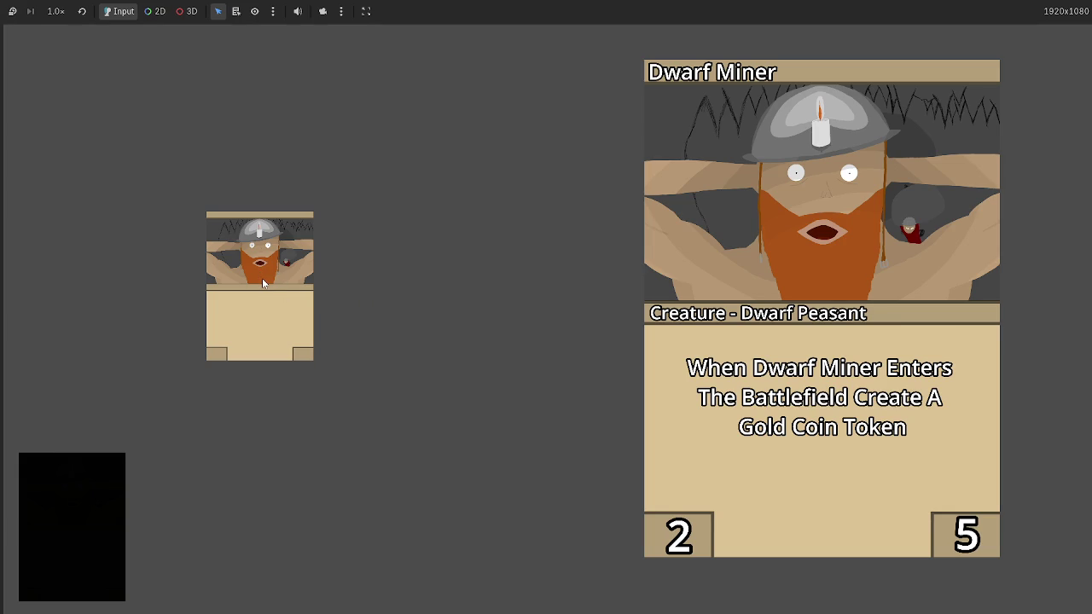
mouse_move(262, 283)
mouse_down()
mouse_move(565, 252)
mouse_move(836, 279)
mouse_move(466, 324)
mouse_move(397, 264)
mouse_move(638, 358)
mouse_move(765, 344)
mouse_move(292, 291)
mouse_move(651, 324)
mouse_up()
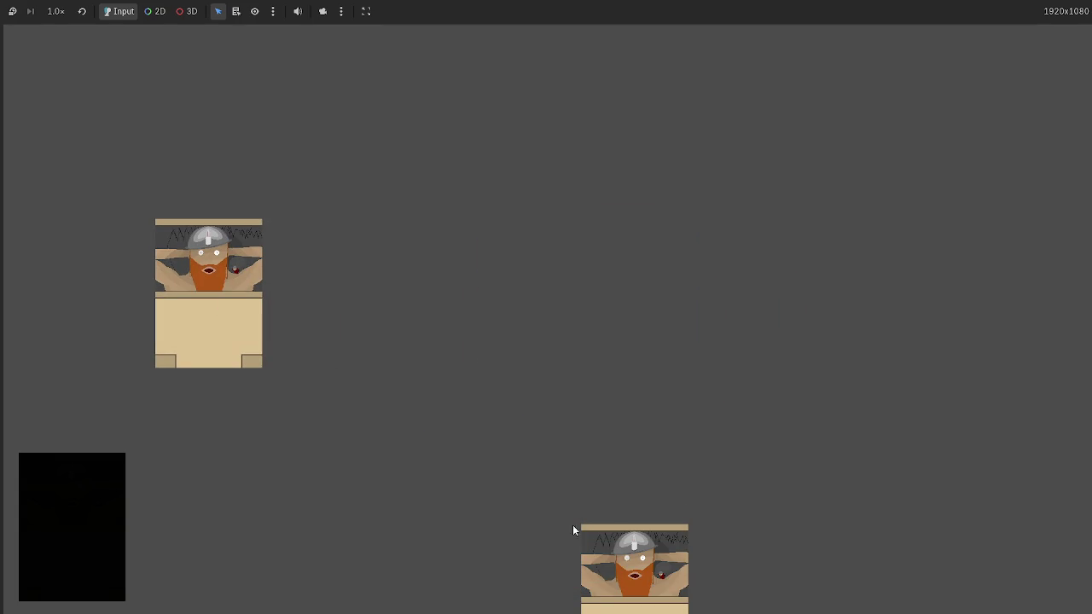
click(102, 512)
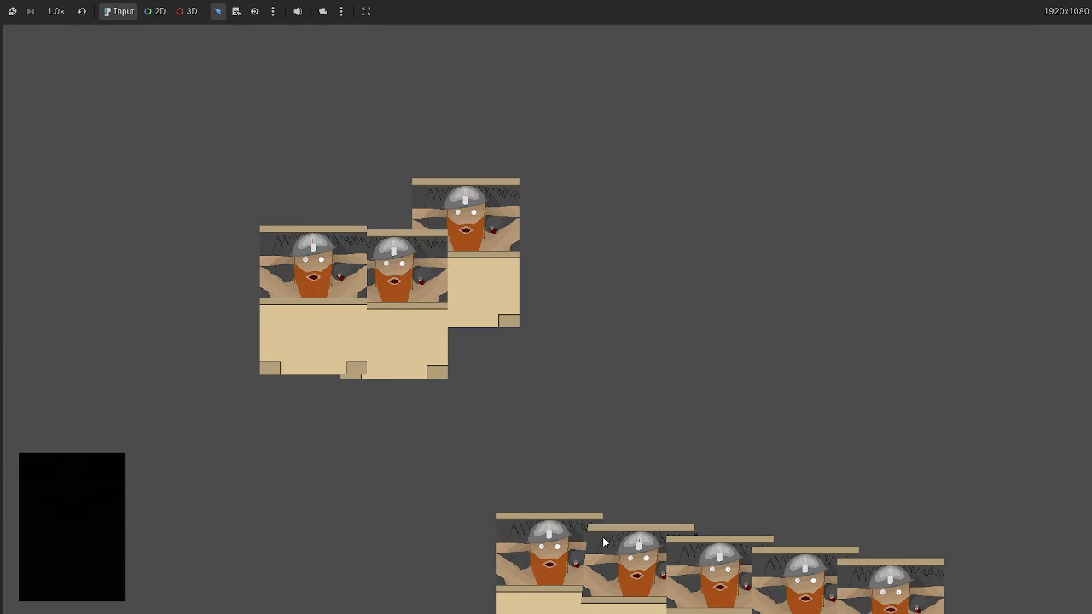
key(F8)
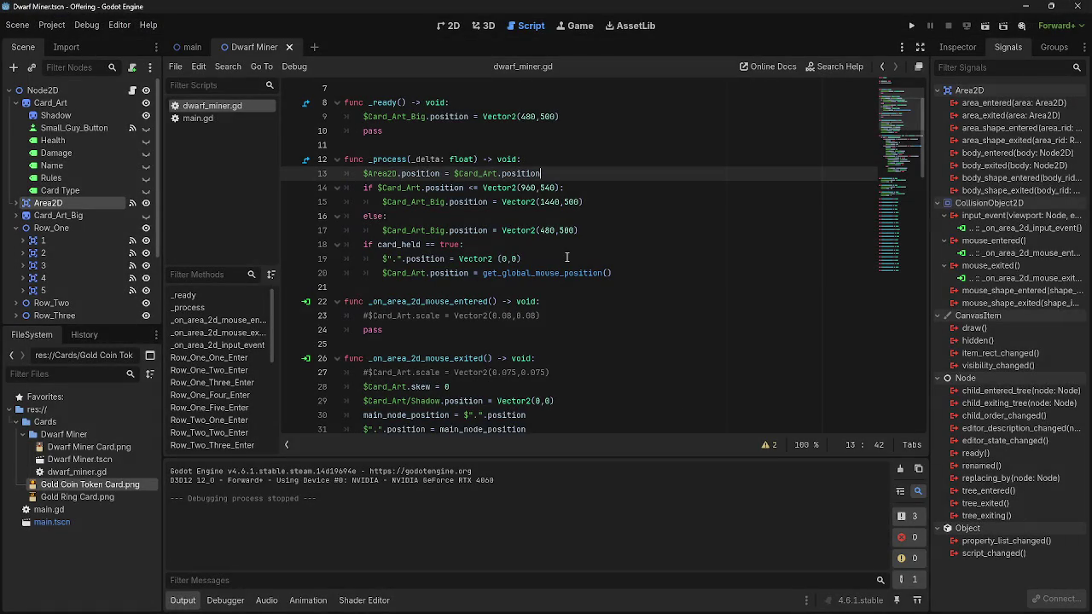
Paste the .09 skew line into Row_One_Four_Enter and make it -.09
scroll(566, 256, down, 15)
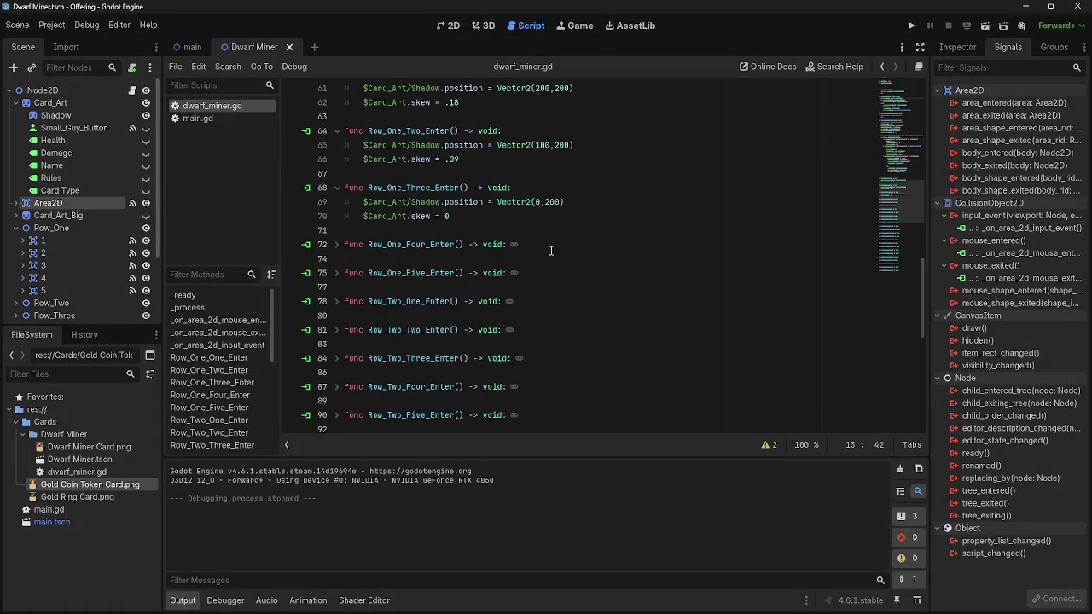
mouse_move(464, 213)
mouse_down()
mouse_move(361, 205)
mouse_move(360, 216)
mouse_up()
drag(466, 160, 363, 159)
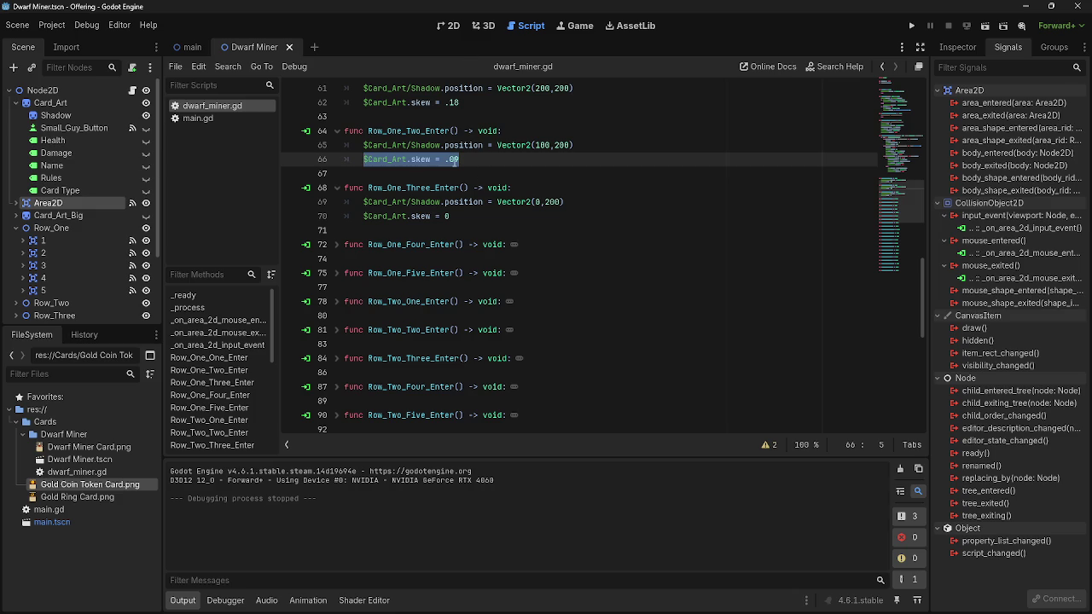
triple_click(336, 248)
click(336, 245)
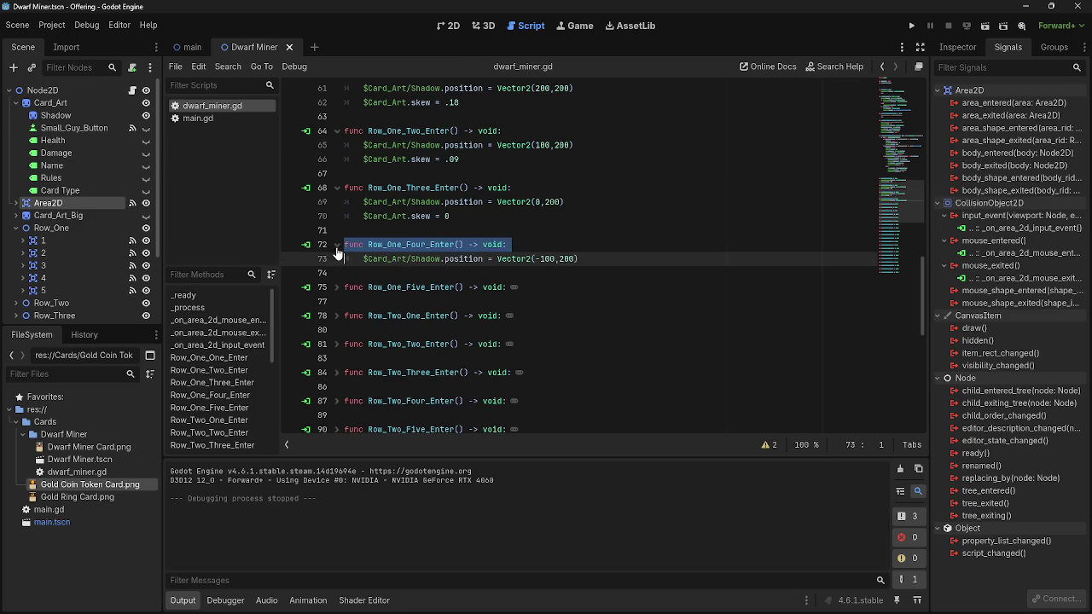
click(601, 258)
key(Return)
text($Card_Art.skew = .09)
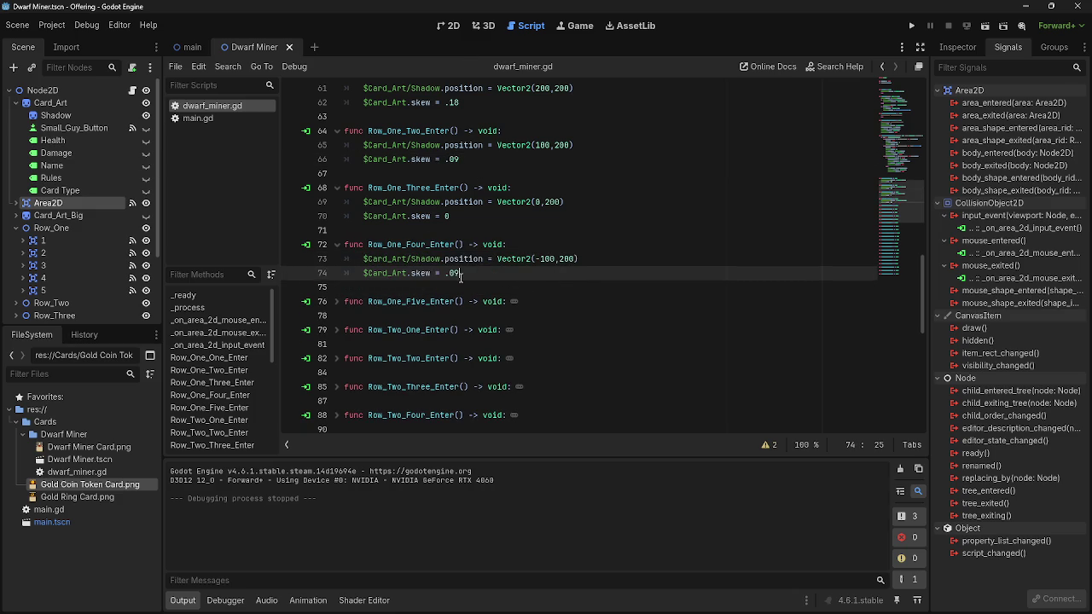
text(-)
Review the mouse-exit skew reset on lines 28-29, then test-run and stop the game
scroll(627, 251, up, 15)
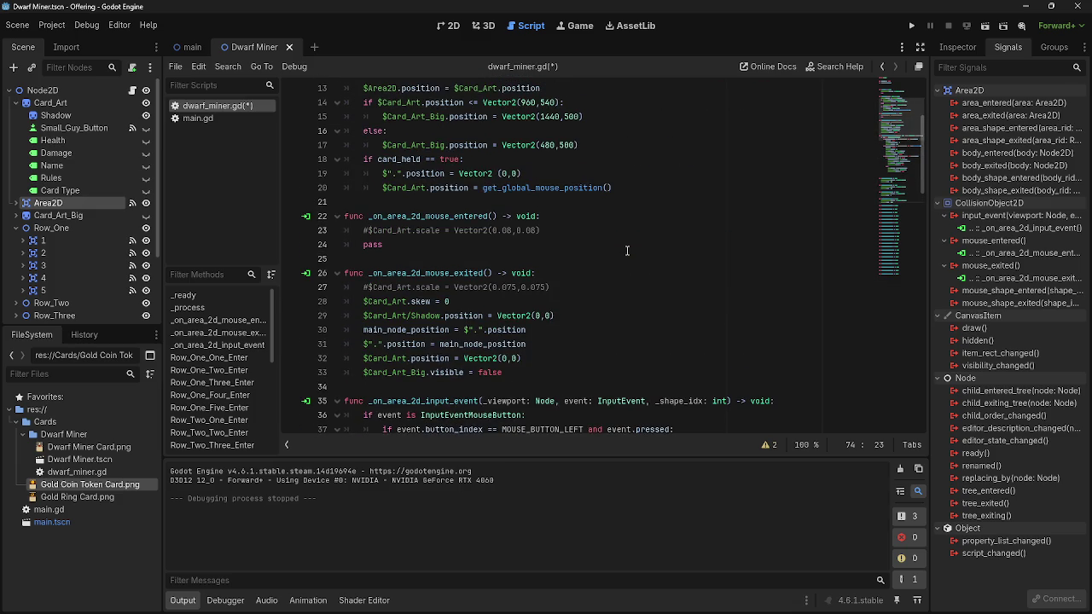
click(573, 317)
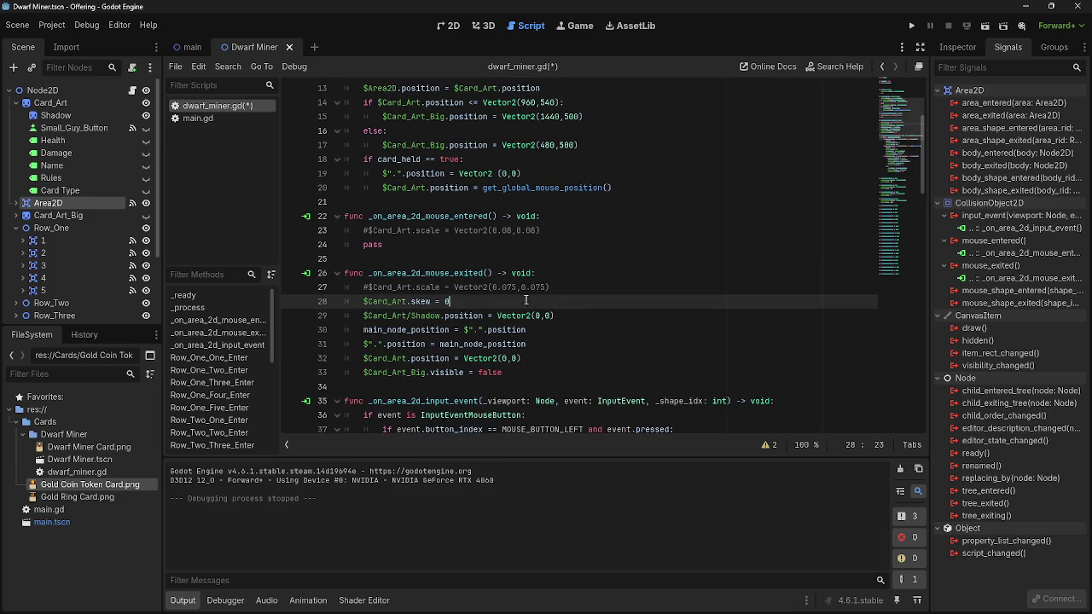
click(587, 303)
click(910, 28)
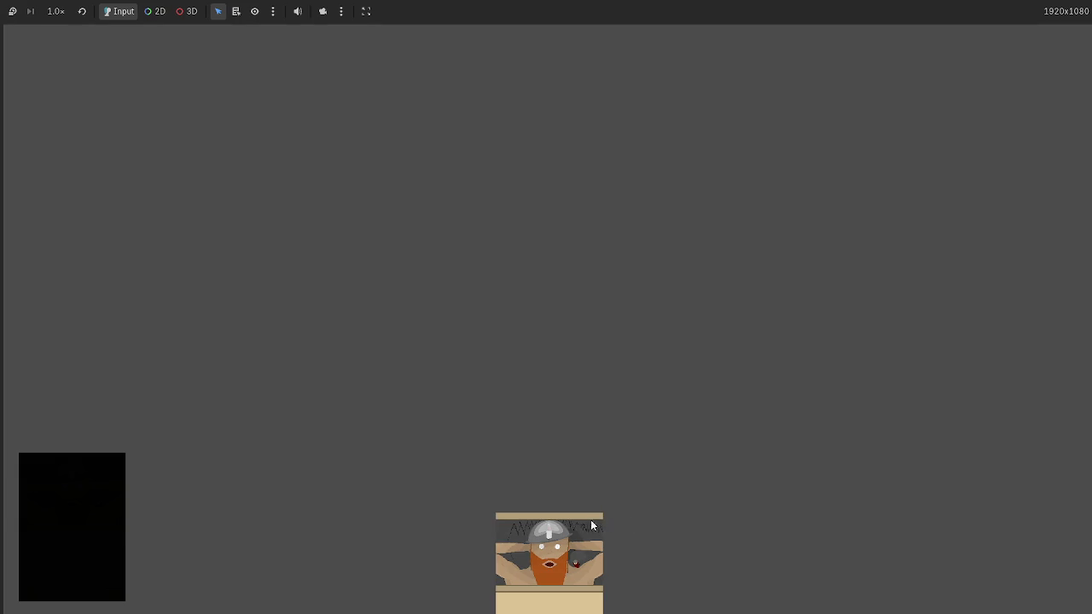
key(F8)
Copy the skew line from Row_One_Four_Enter
scroll(422, 363, down, 8)
scroll(421, 363, down, 3)
drag(461, 145, 348, 145)
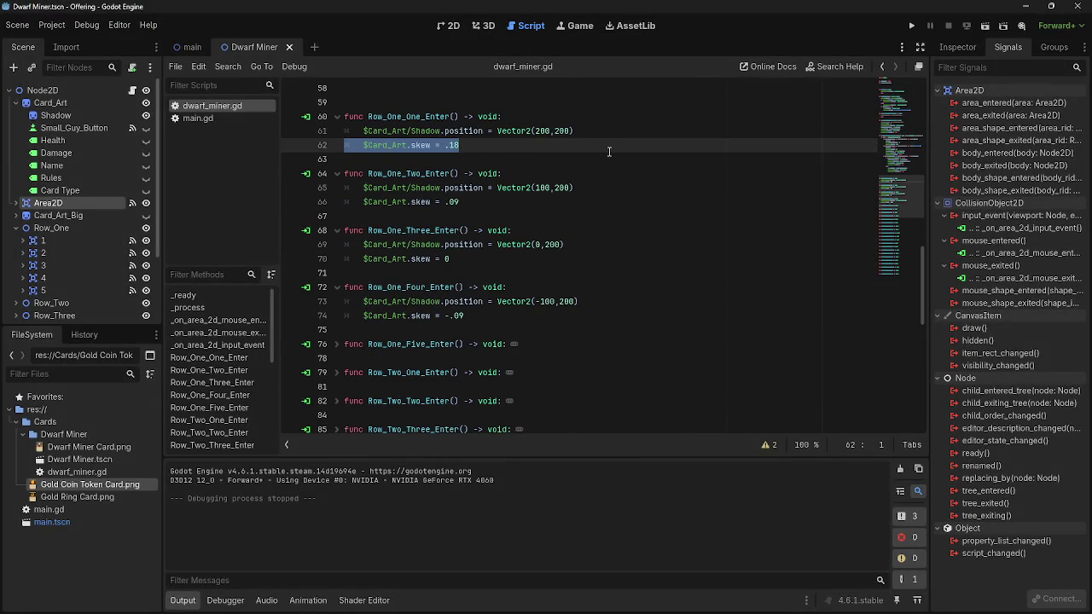
click(525, 148)
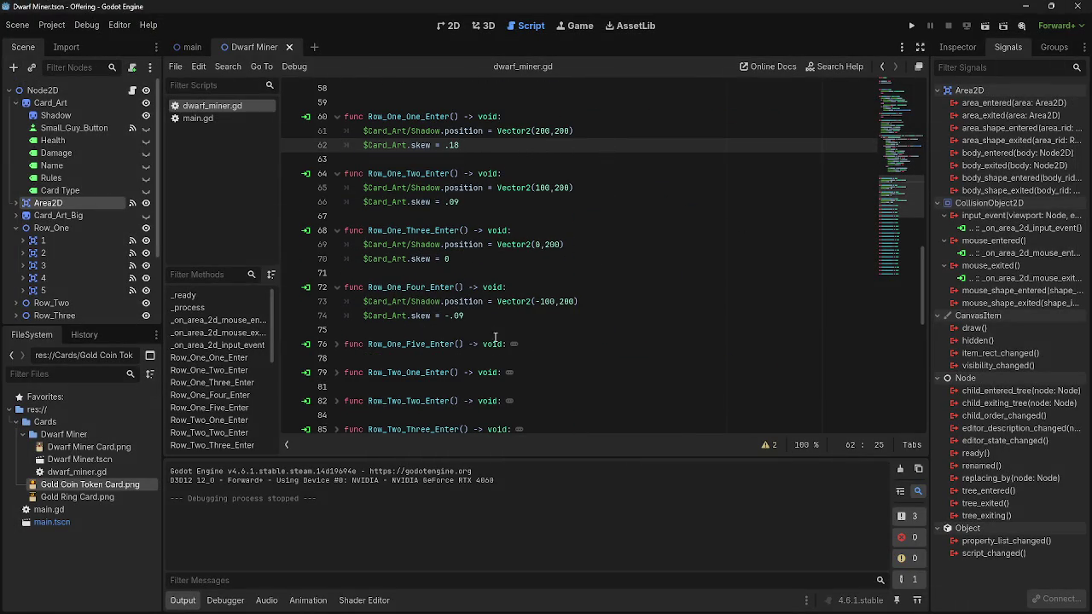
drag(482, 317, 343, 316)
key(ctrl+c)
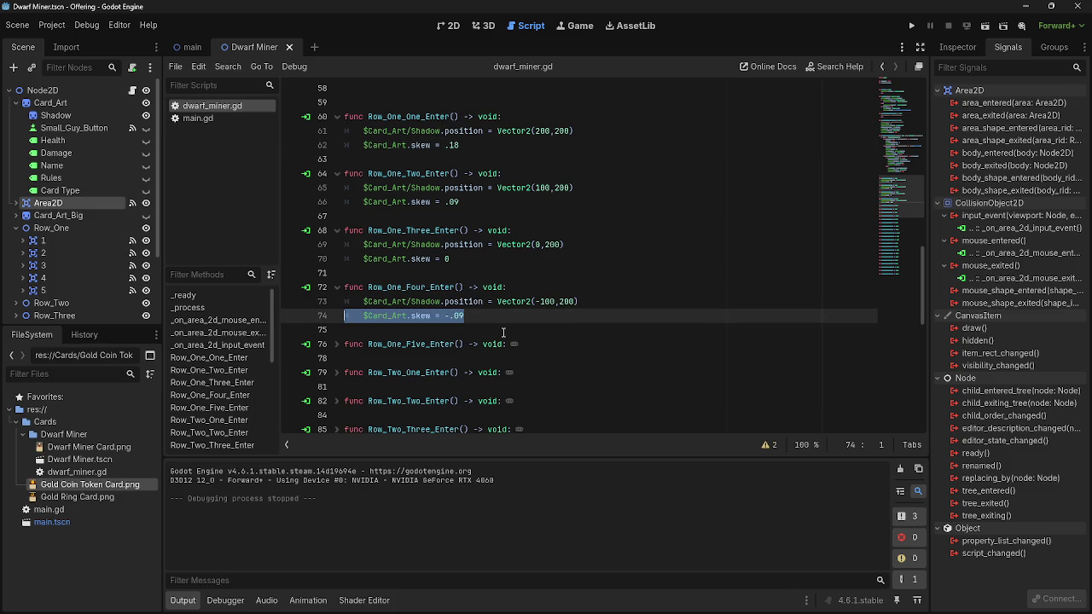
Paste the skew line into Row_One_Five_Enter and change its value to -.18
click(331, 343)
click(336, 345)
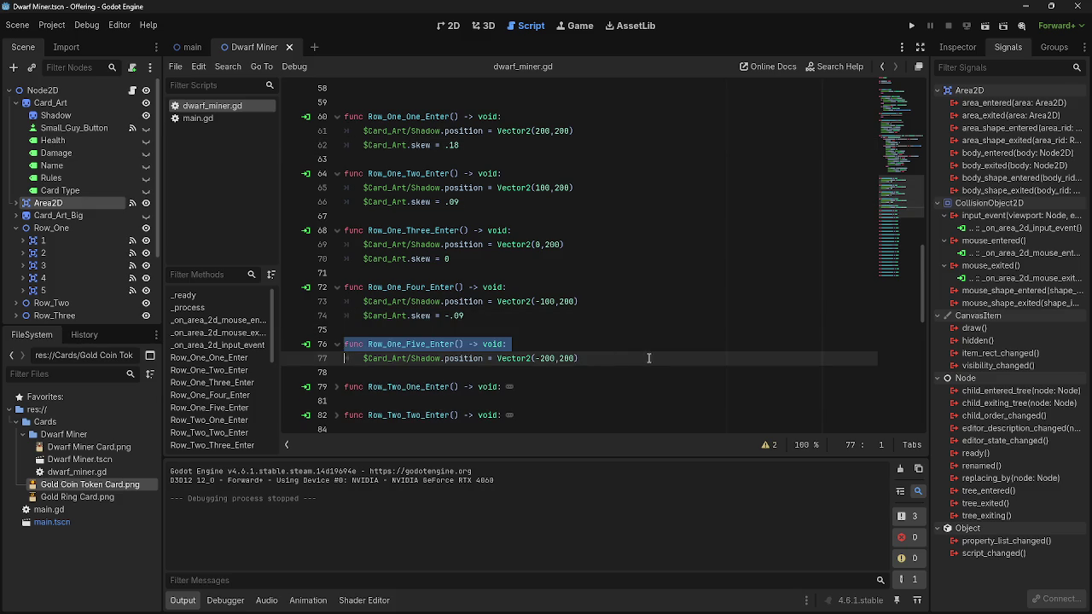
click(637, 358)
key(Return)
key(ctrl+v)
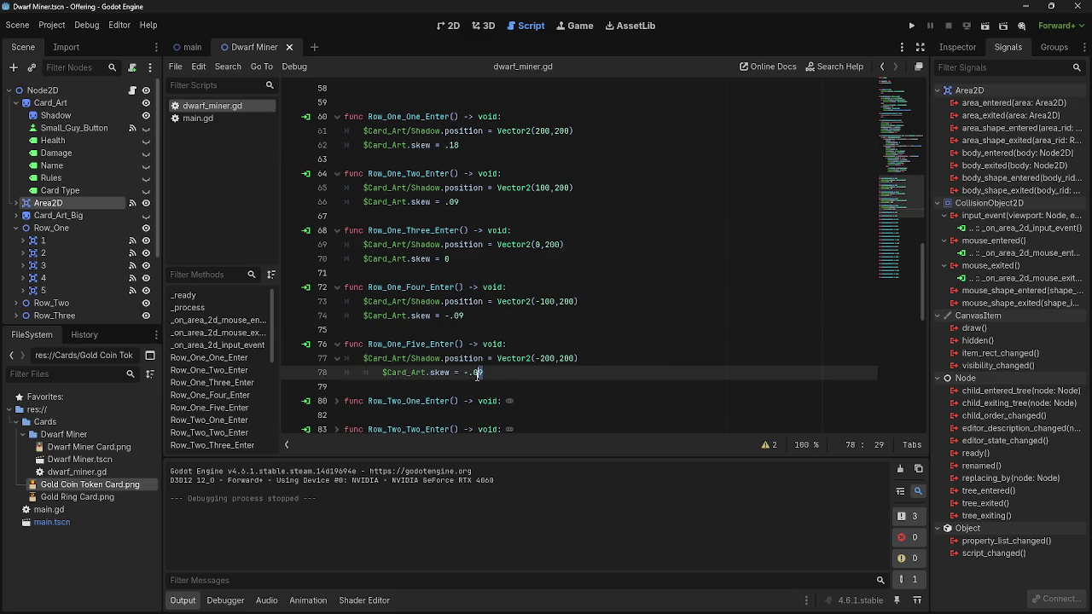
click(350, 373)
key(BackSpace)
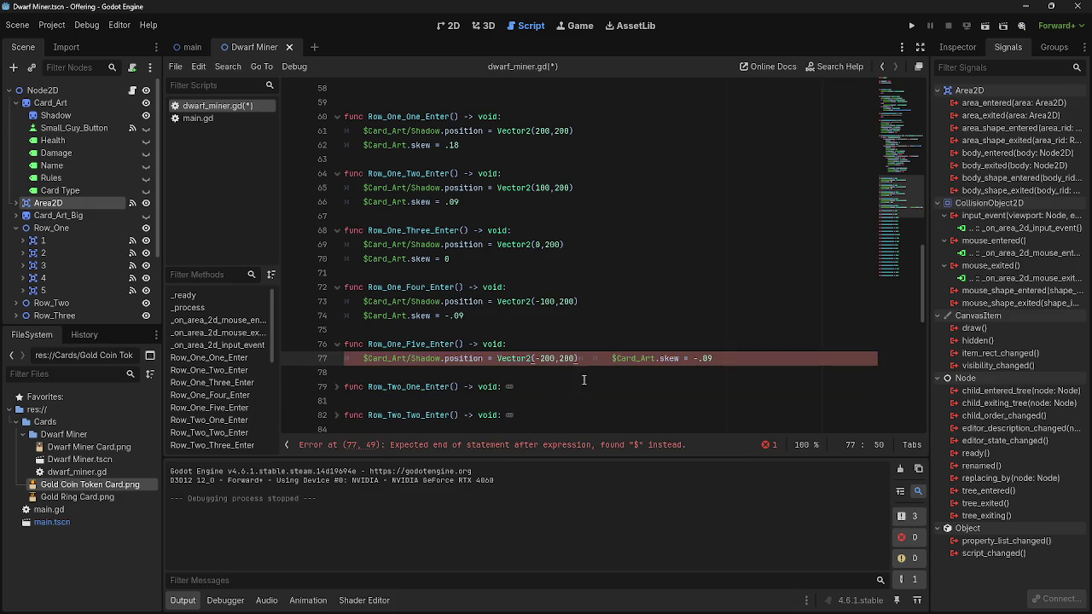
key(ctrl+z)
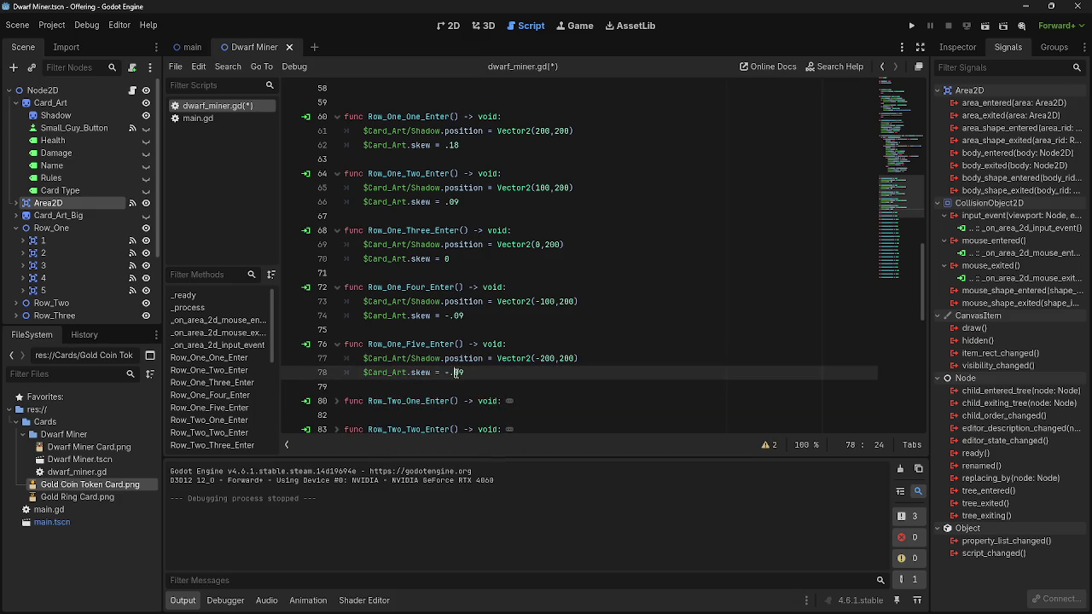
double_click(459, 373)
text(18)
Save and run the game, move the card onto a board slot, then stop
click(911, 26)
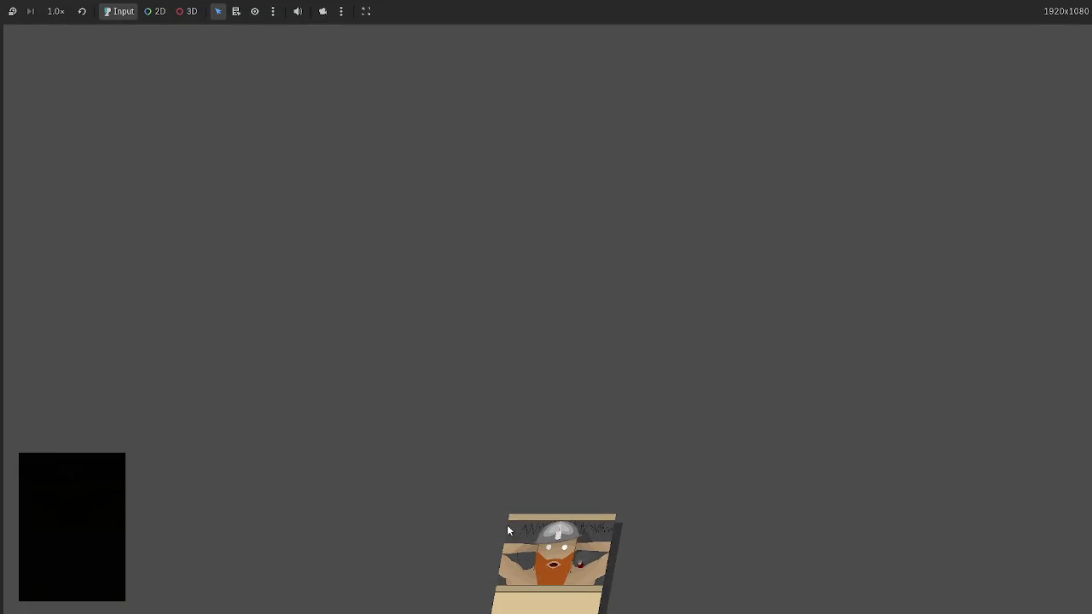
click(548, 550)
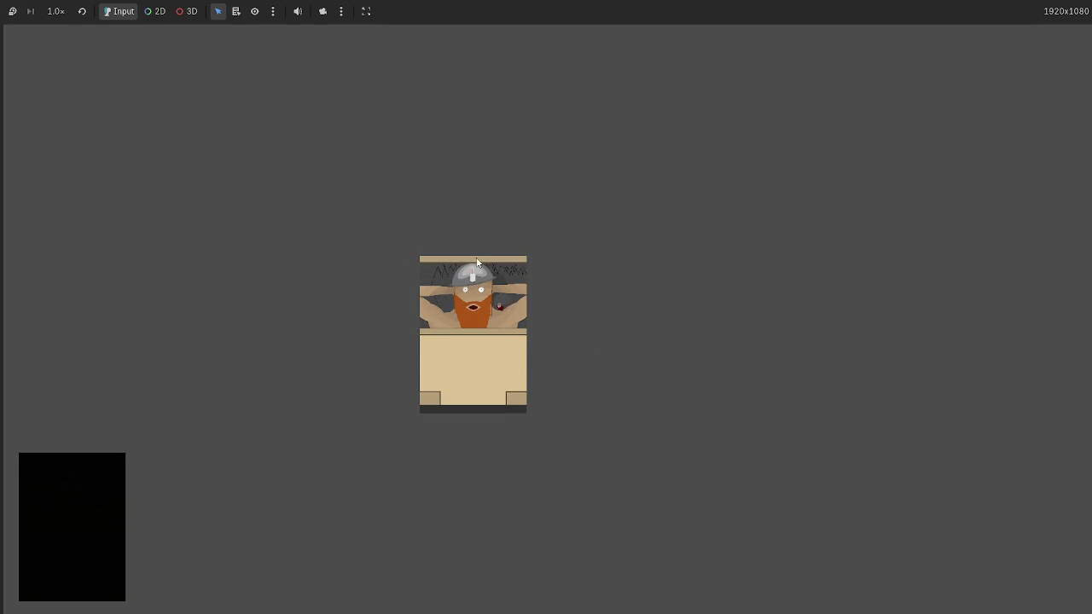
key(F8)
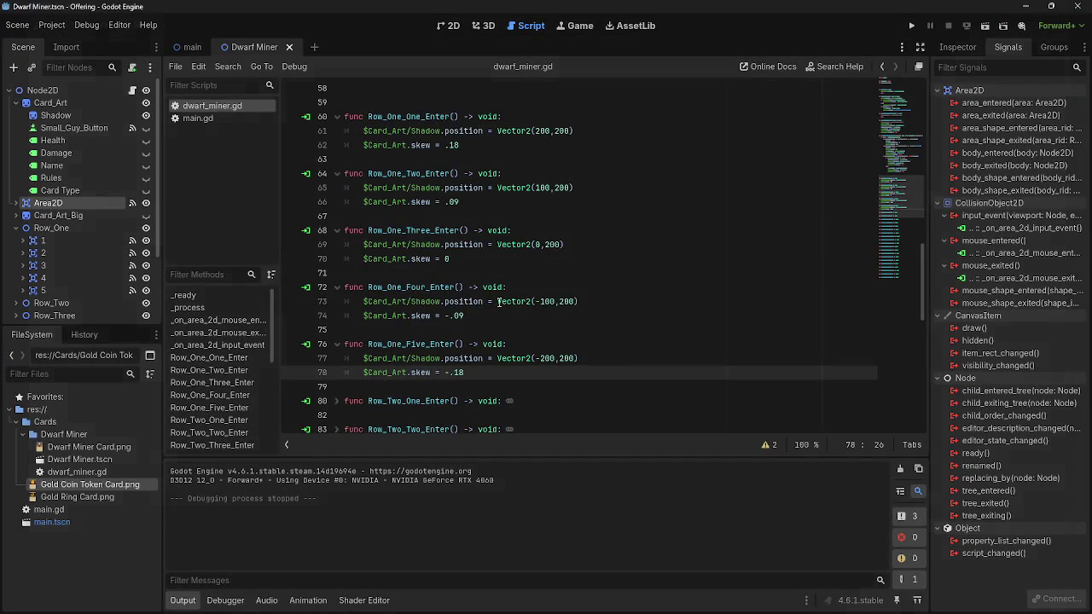
Check Card_Art's current Scale values in the 2D view's Inspector
click(450, 27)
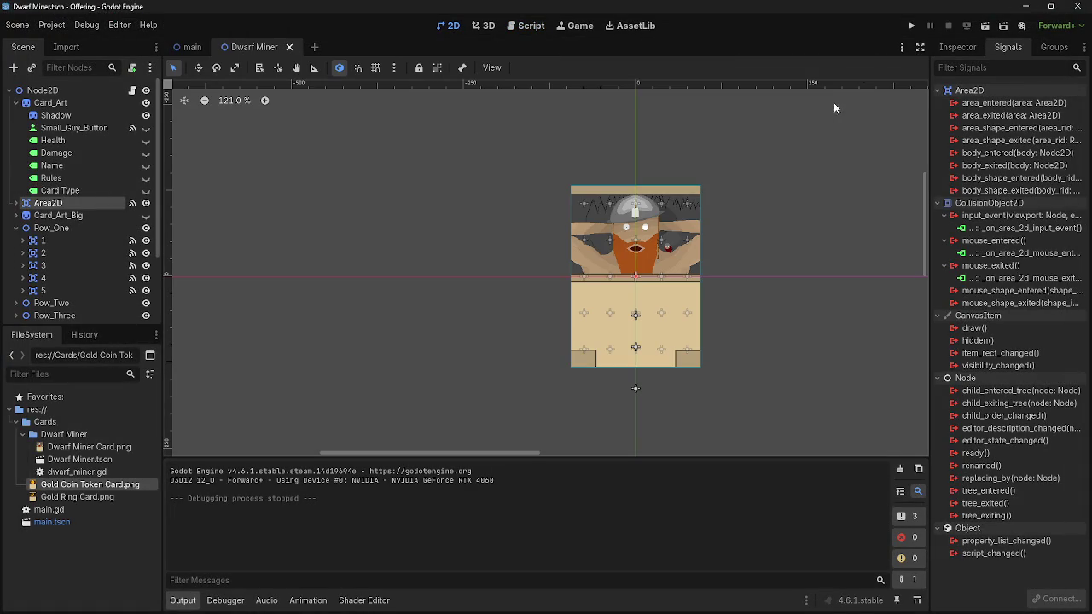
click(68, 103)
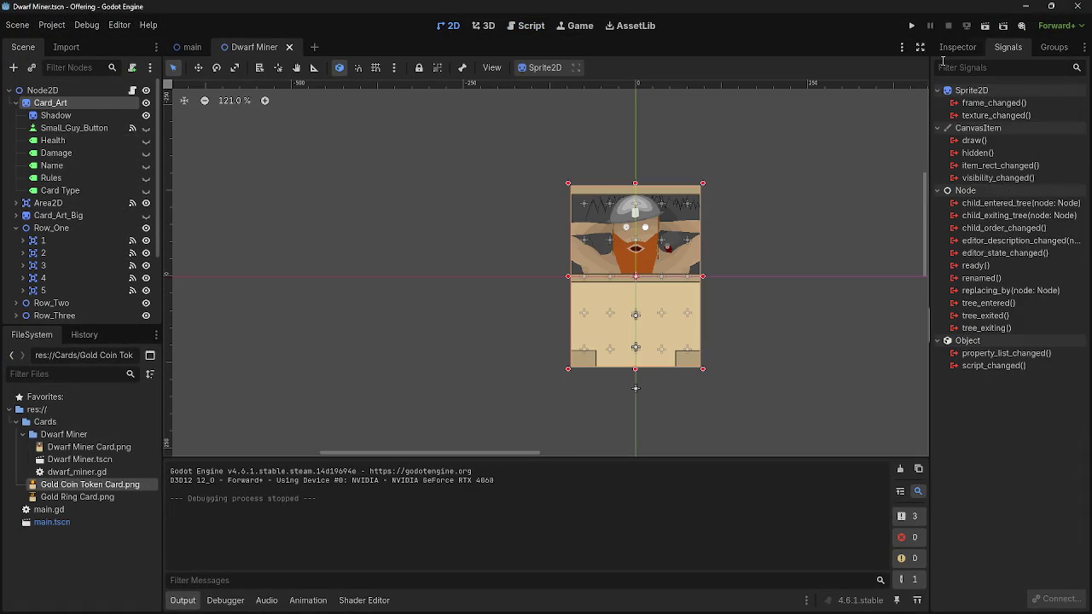
click(957, 47)
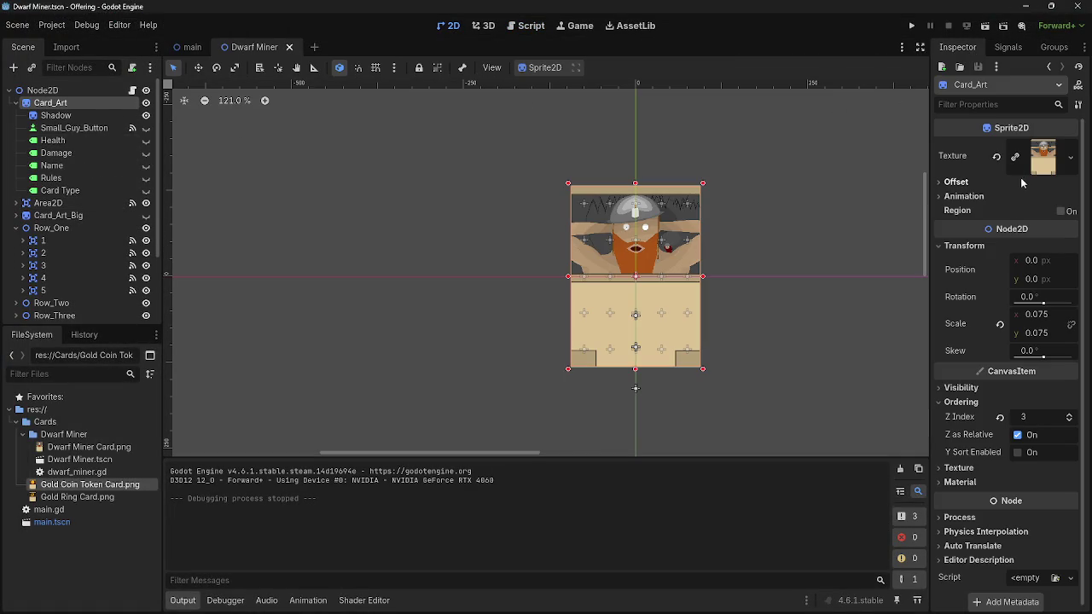
click(1048, 334)
click(837, 350)
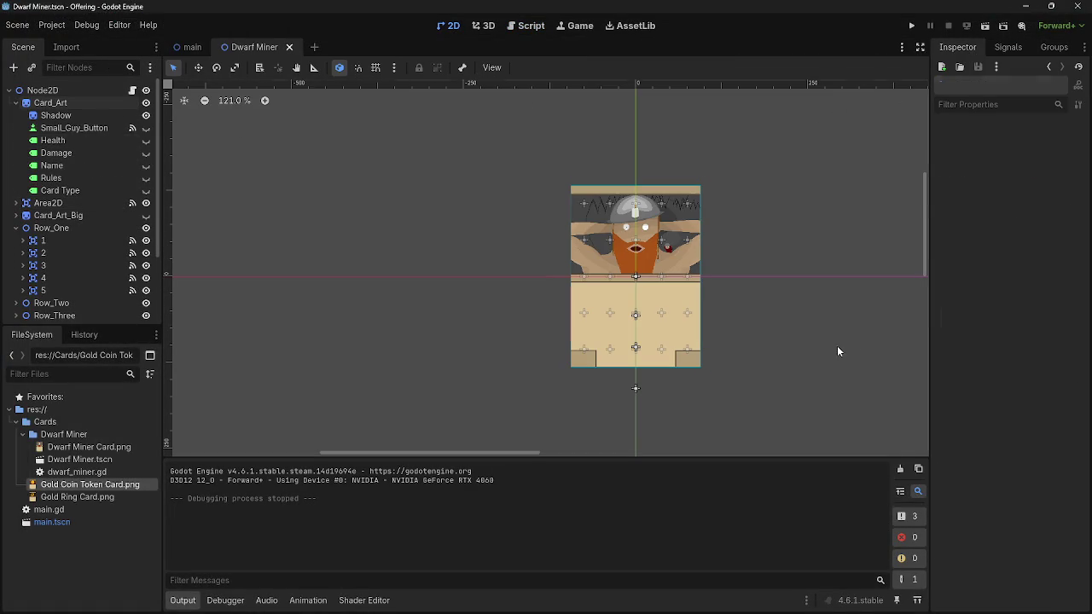
click(70, 116)
click(77, 103)
click(528, 26)
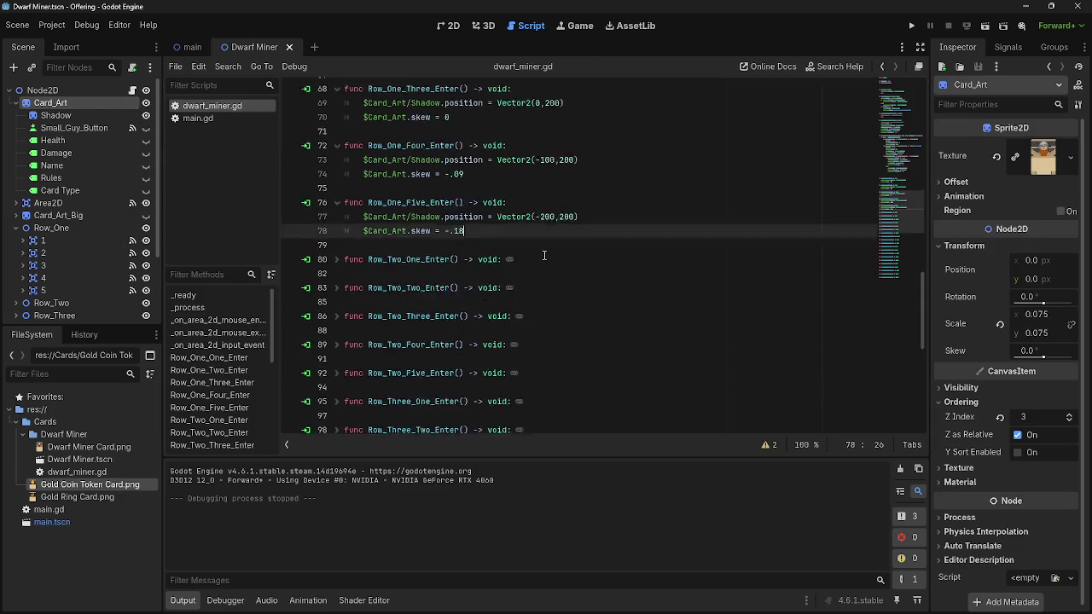
Add $Card_Art.scale = Vector2(0.075, 0.07) to Row_One_One_Enter
scroll(563, 170, up, 3)
click(564, 145)
key(Return)
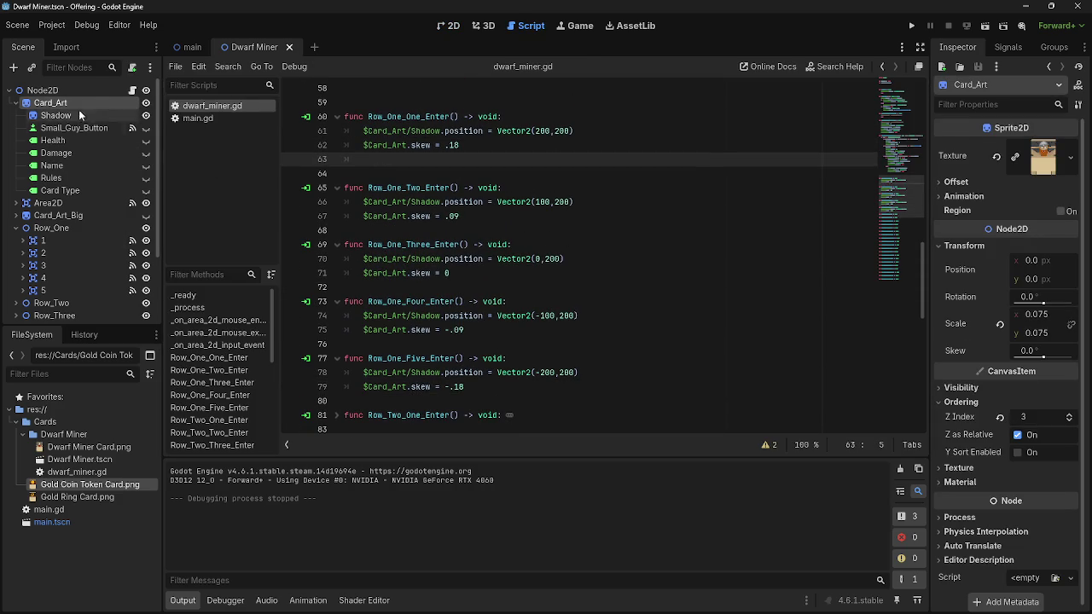
drag(51, 103, 365, 159)
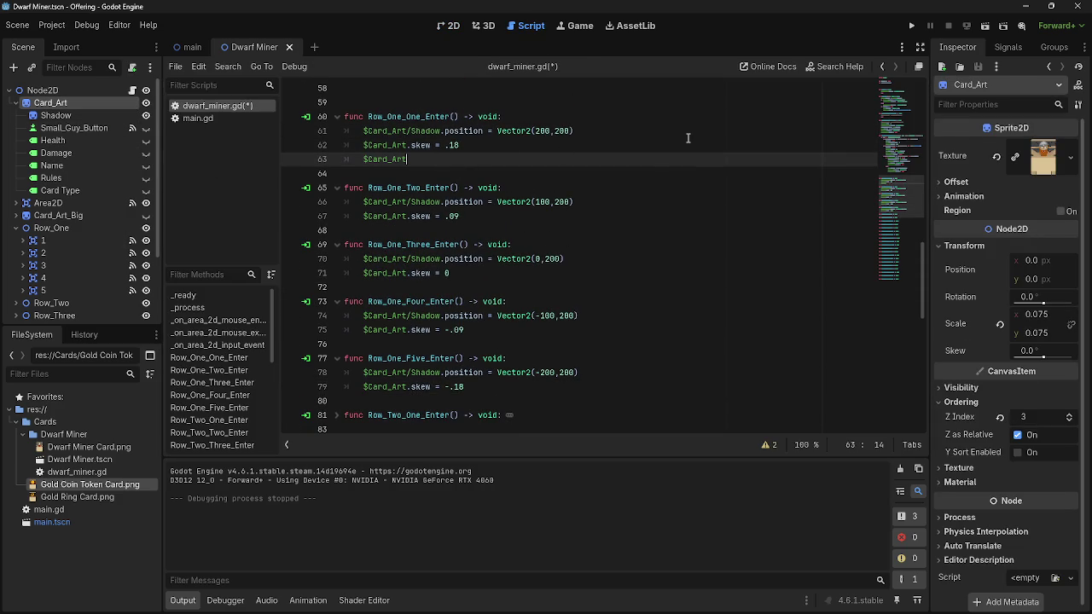
text(.scale)
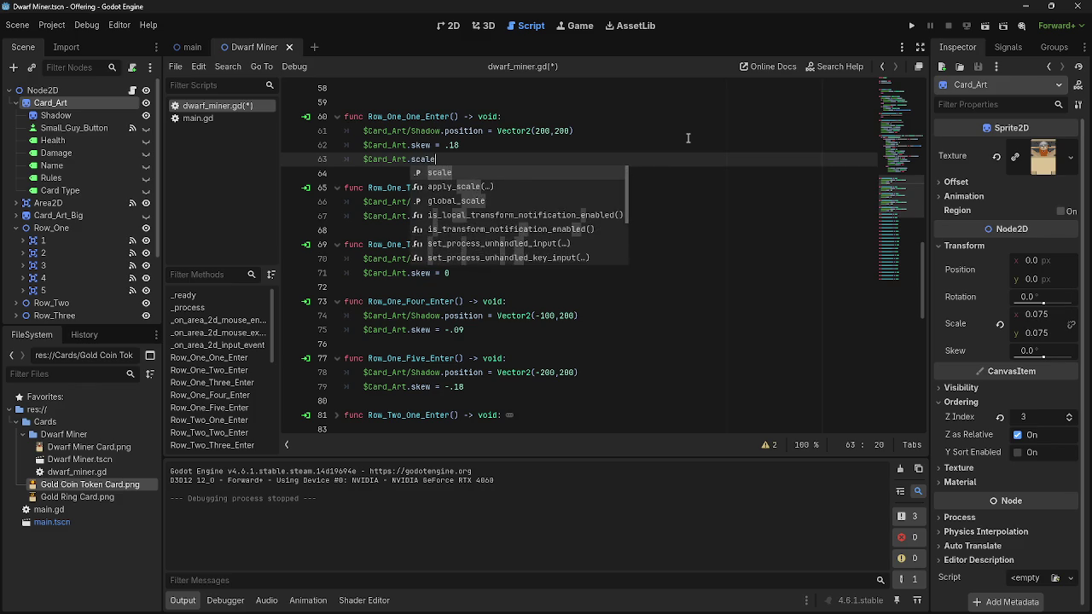
key(Return)
text(Ve)
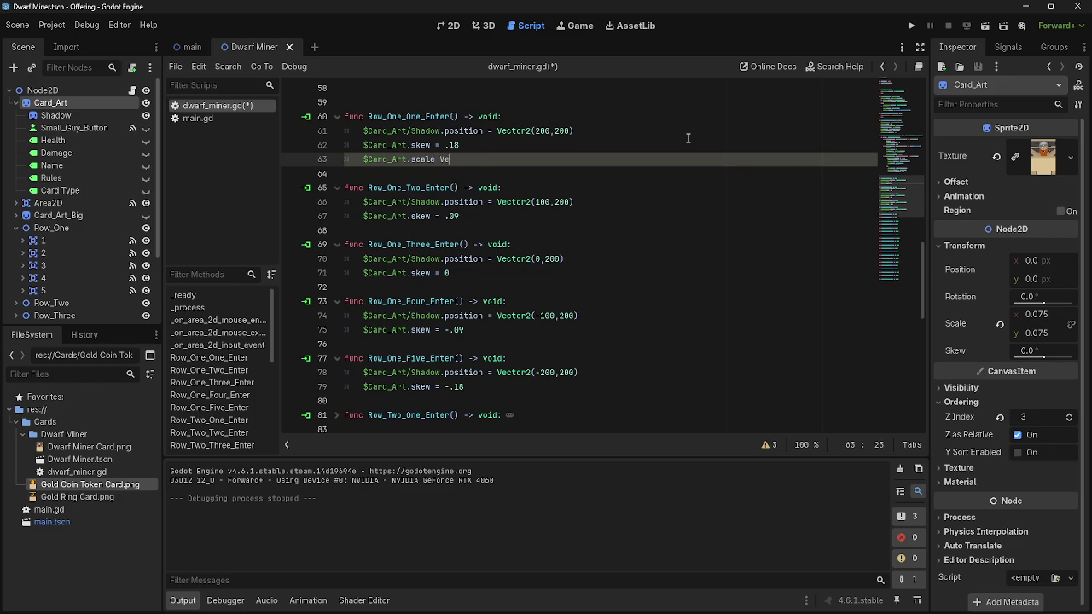
key(BackSpace)
key(BackSpace)
text(= Vector)
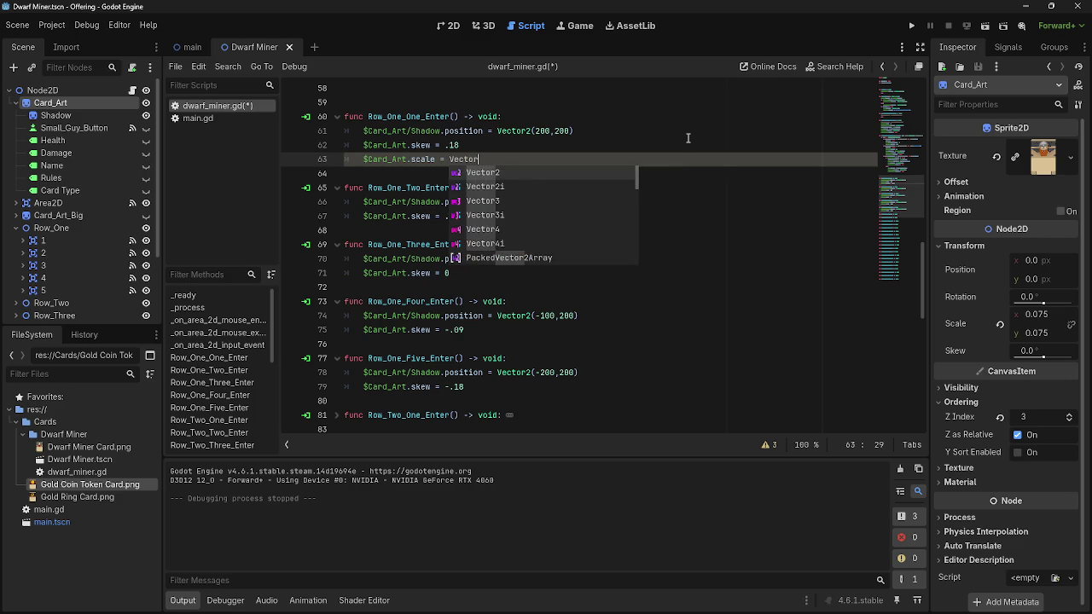
key(Return)
text((0.)
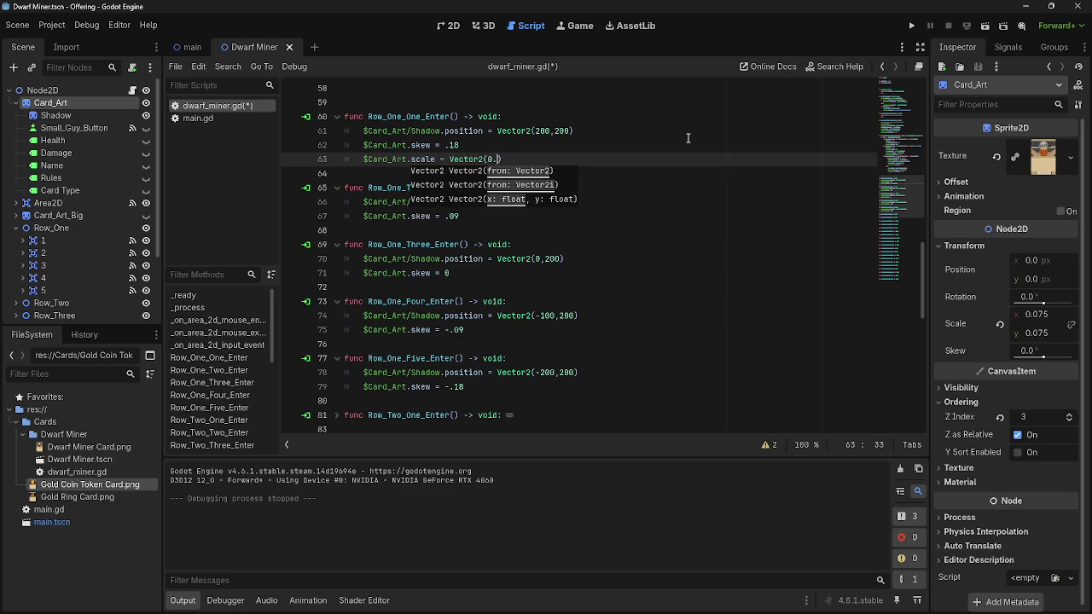
text(, 0)
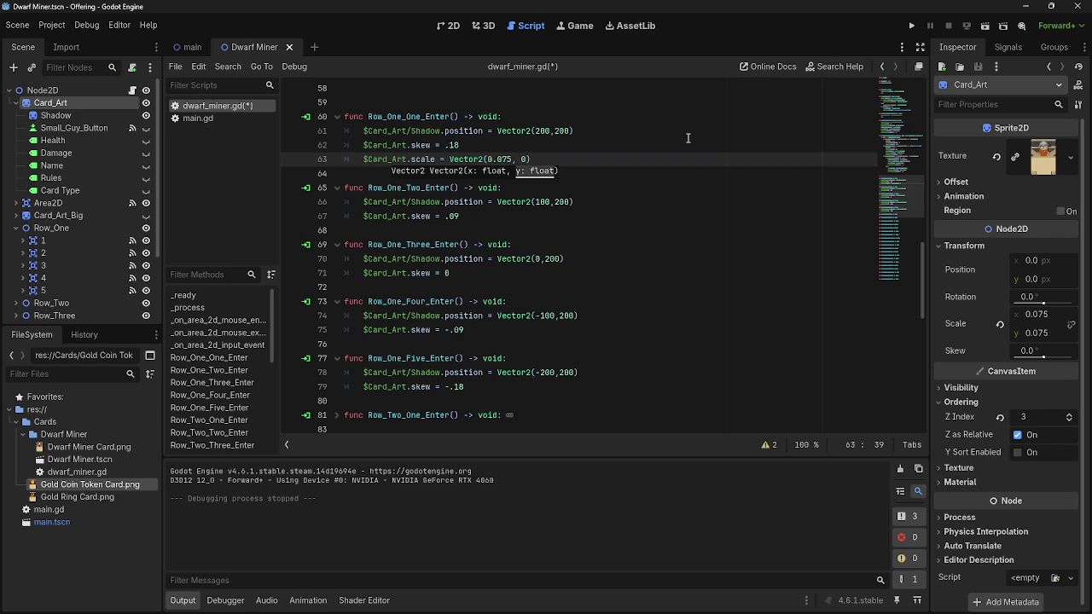
text(.)
text(07)
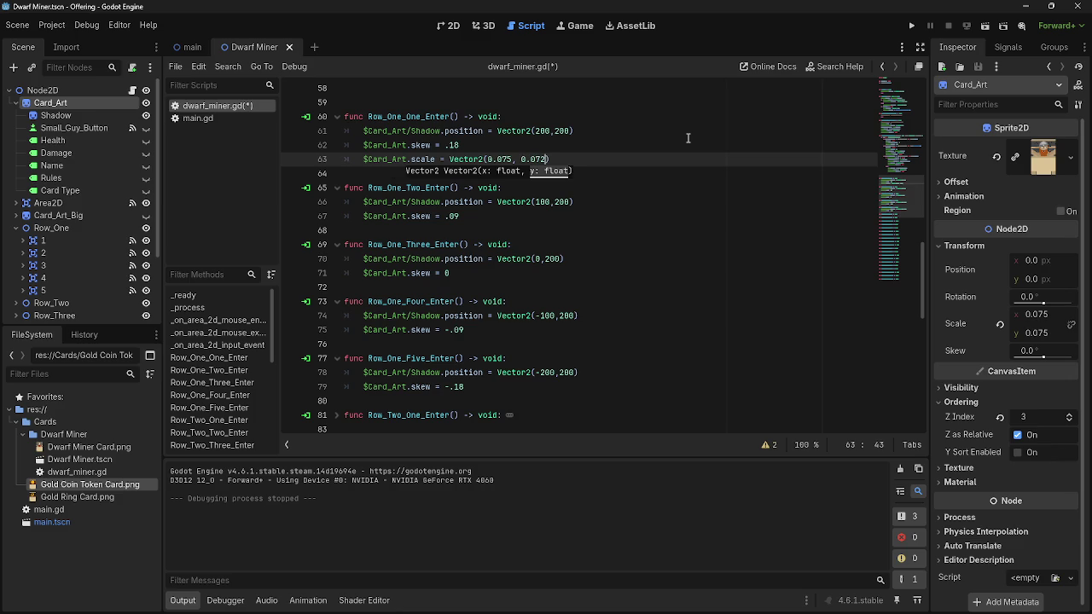
text(5)
click(631, 147)
Copy the scale line into Row_One_Two_Enter and Row_One_Three_Enter
drag(546, 159, 363, 161)
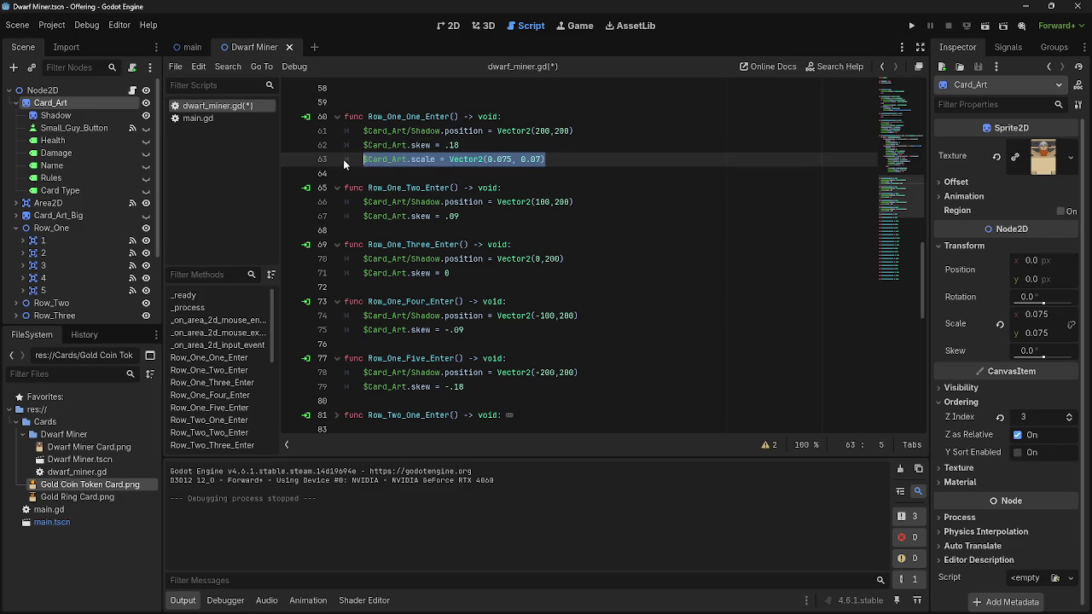
drag(545, 158, 348, 157)
key(ctrl+c)
click(529, 216)
key(Return)
key(ctrl+v)
click(534, 301)
key(ctrl+v)
key(Return)
Paste the scale line into Row_One_Four_Enter and Row_One_Five_Enter, then run the game
scroll(520, 309, down, 1)
click(506, 318)
key(Return)
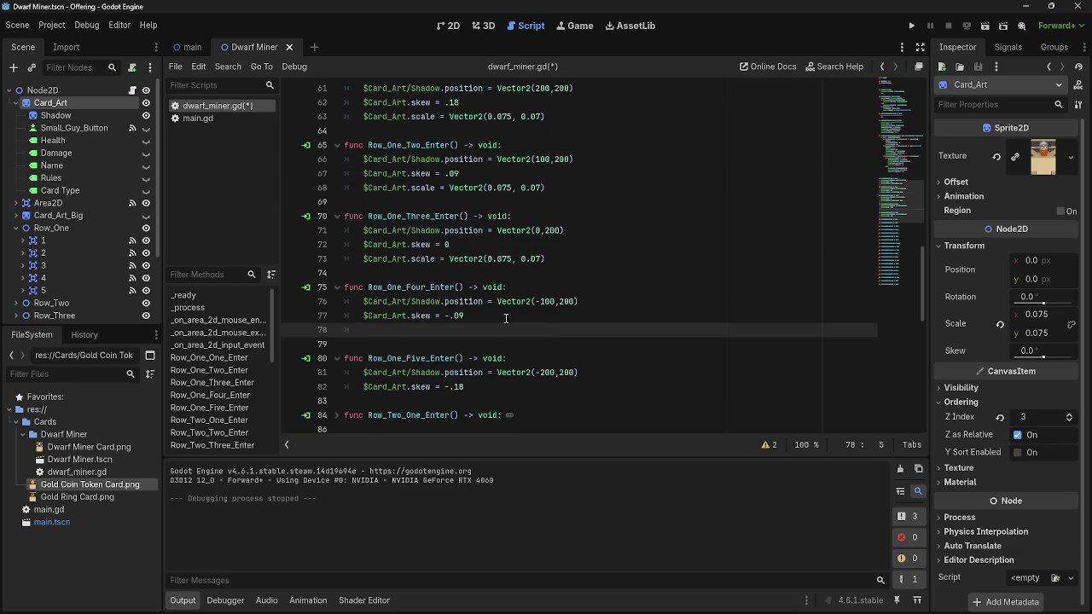
key(ctrl+v)
scroll(512, 320, down, 1)
click(529, 344)
key(Return)
key(ctrl+v)
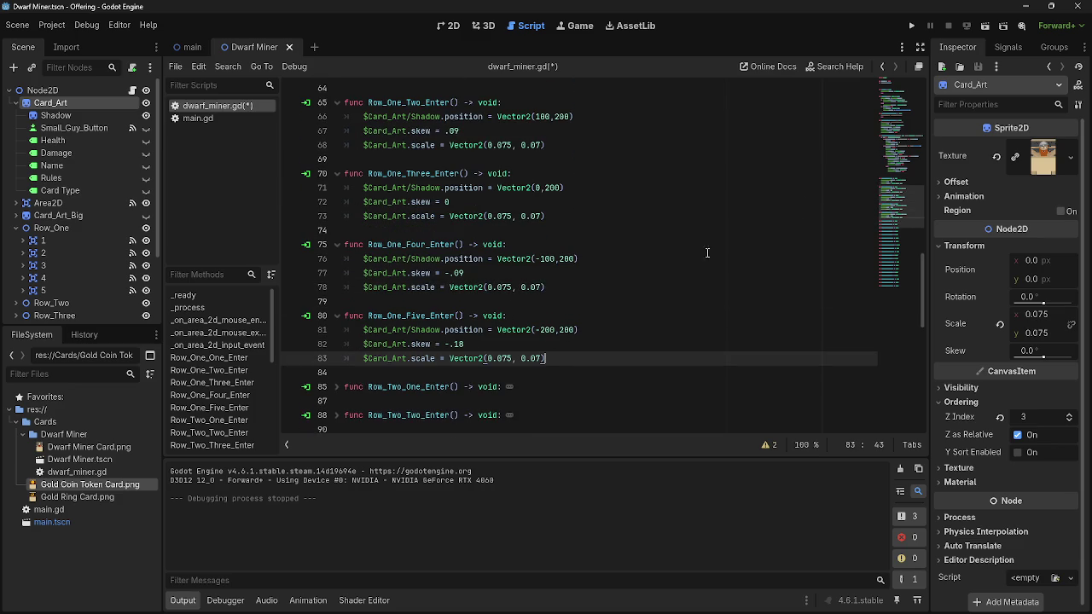
click(911, 26)
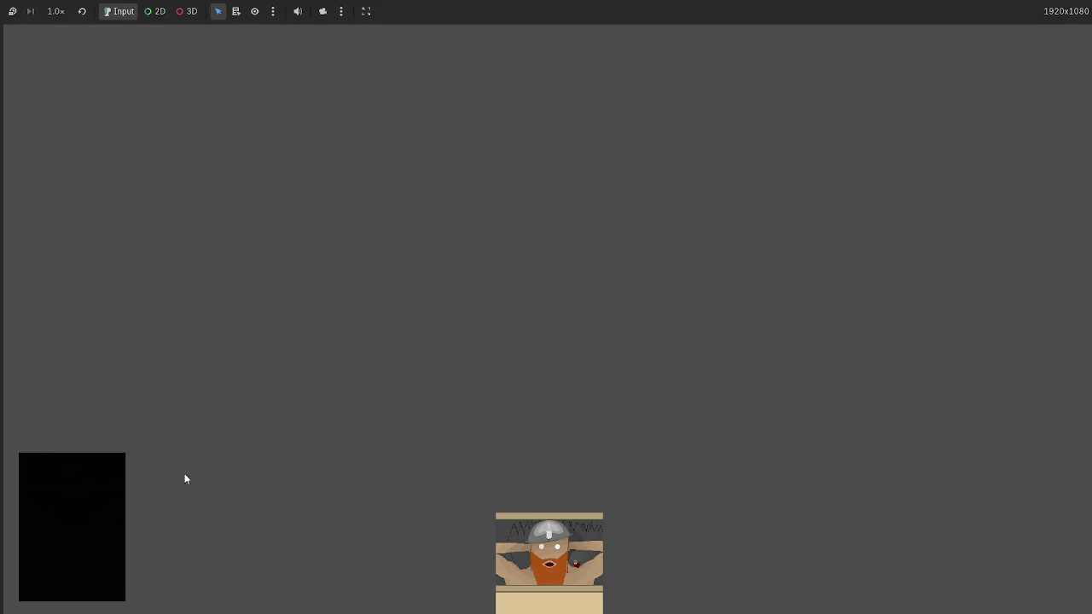
Drop the dwarf card into a centre board slot to check its tilt and scale, then stop
drag(561, 567, 526, 361)
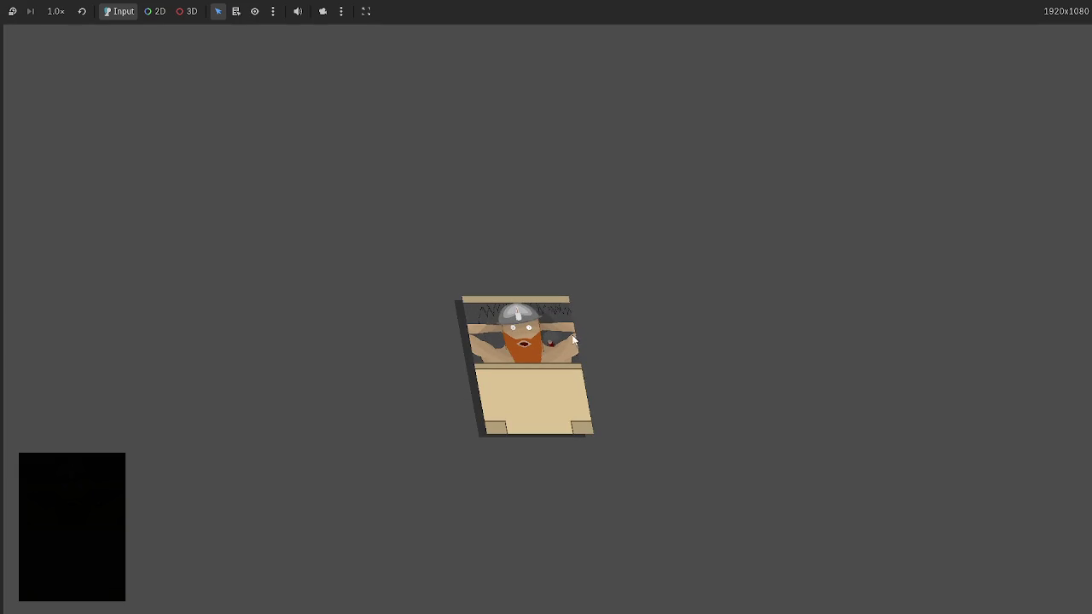
key(F8)
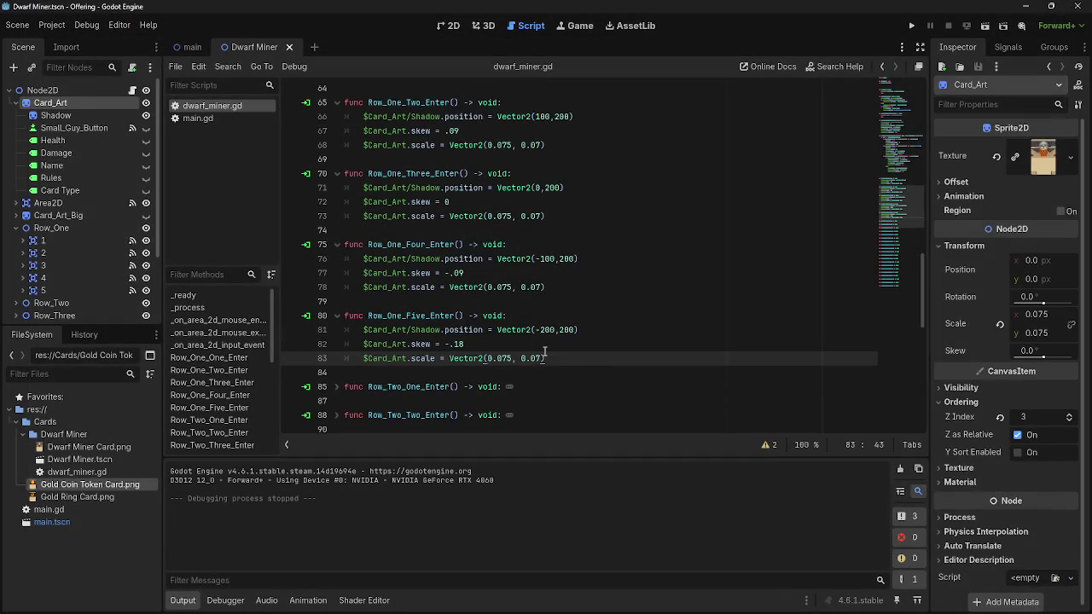
Add $Card_Art.scale = Vector2(0.075, 0.075) to the mouse-exited function
scroll(559, 359, up, 15)
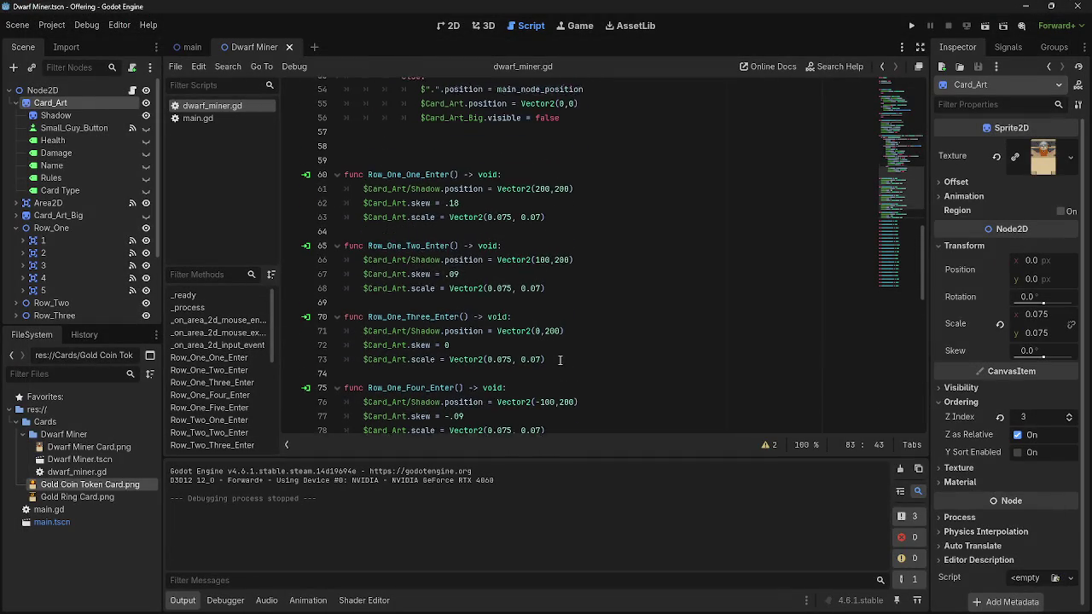
scroll(559, 359, up, 4)
scroll(559, 357, down, 5)
scroll(559, 354, up, 5)
scroll(559, 350, down, 5)
click(588, 203)
key(Return)
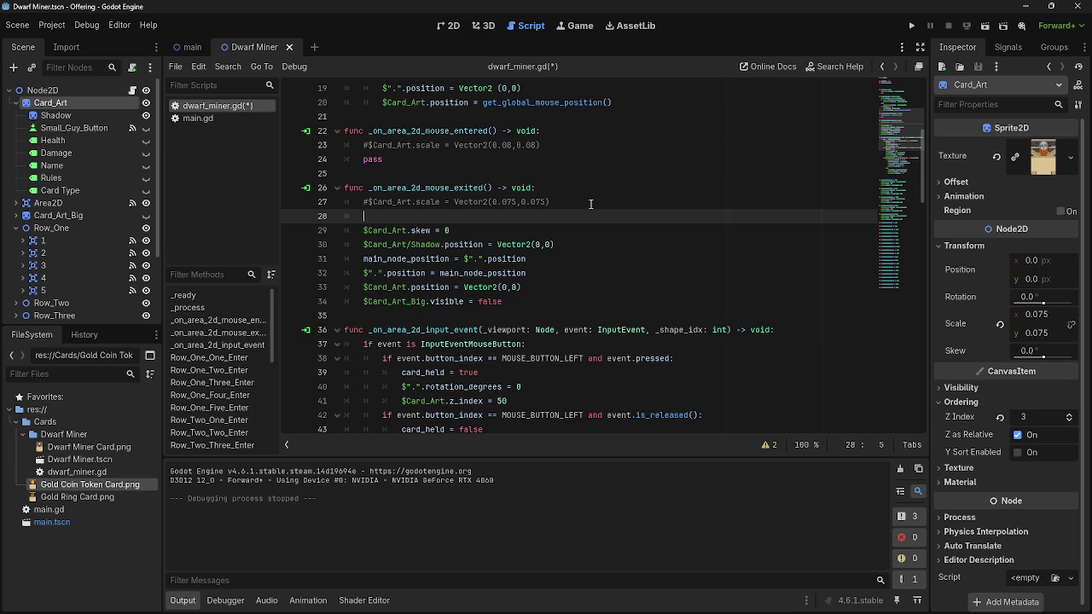
drag(77, 101, 529, 215)
text(.scale )
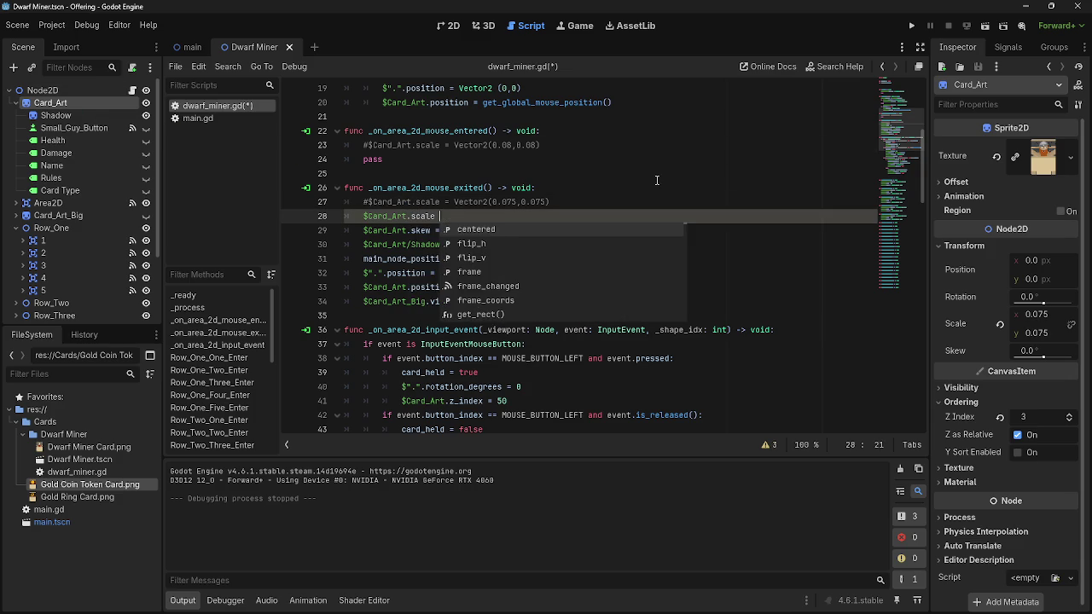
text(= Vector2)
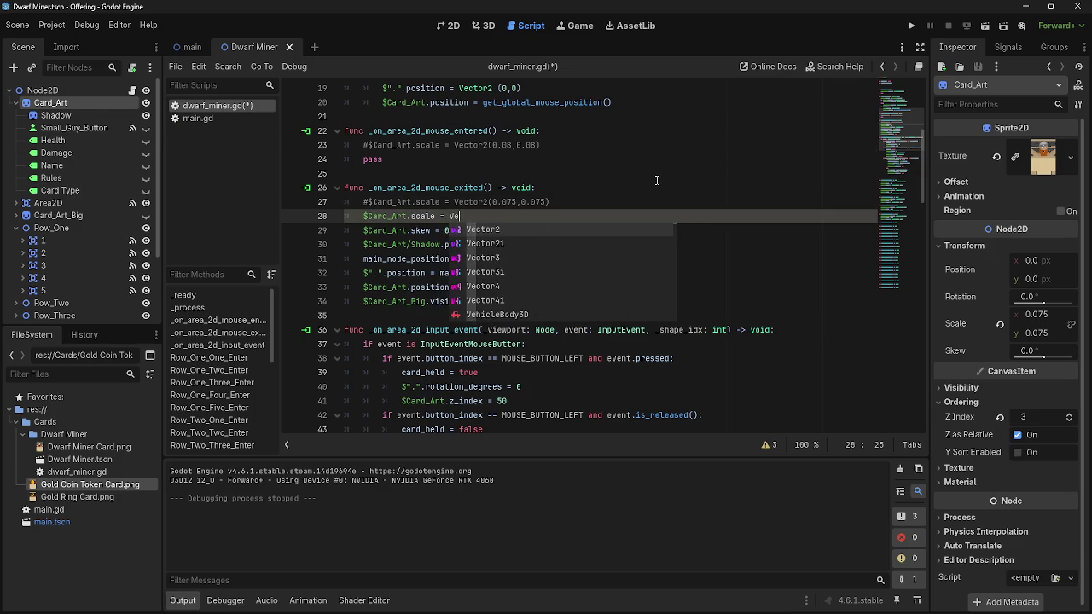
key(BackSpace)
text(()
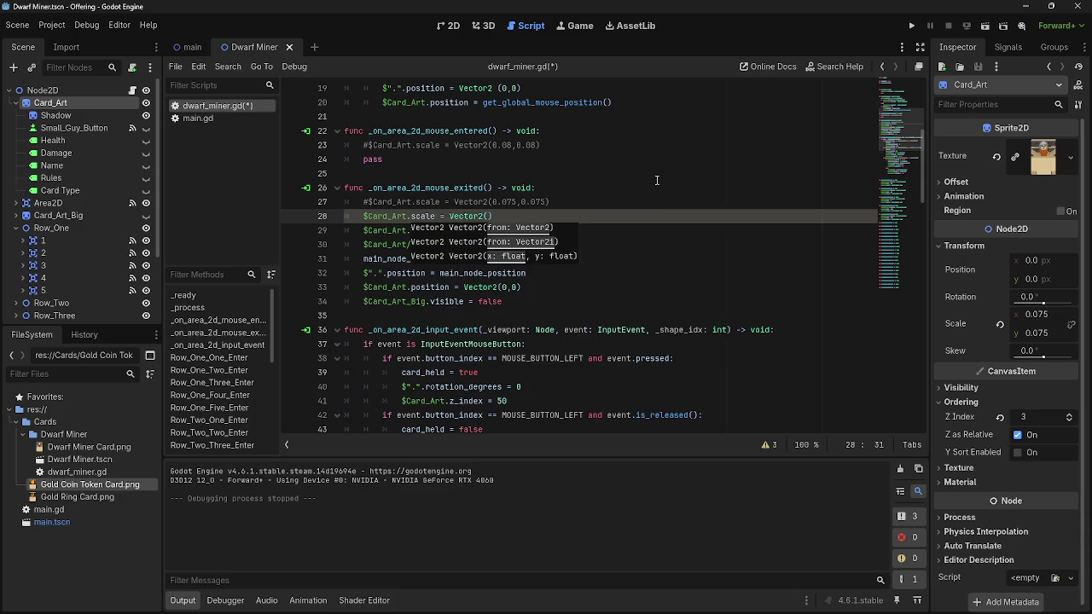
text(,)
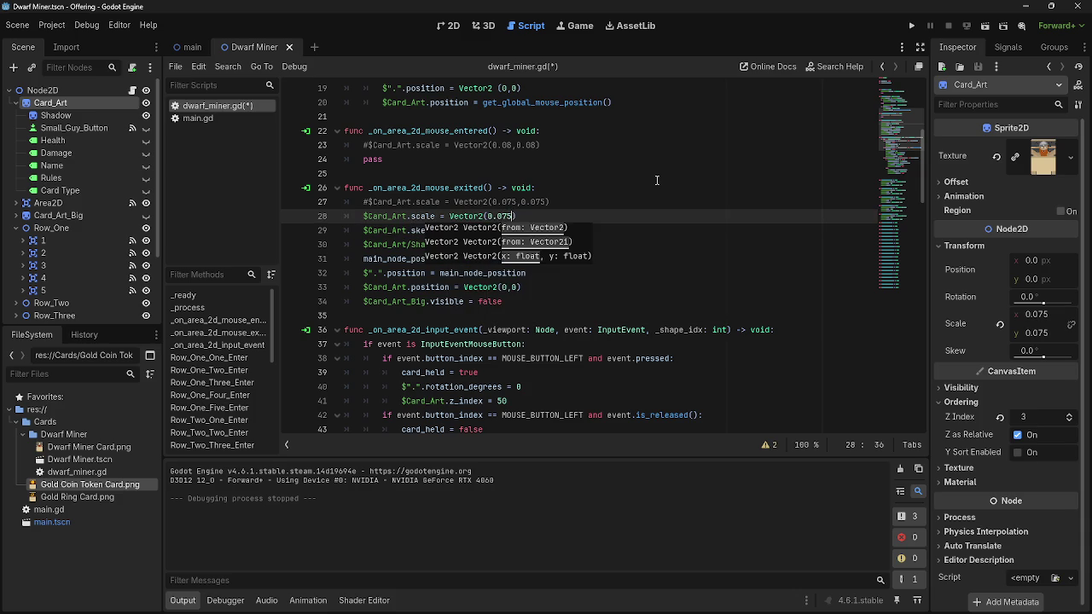
text(, 0.)
key(BackSpace)
text(75)
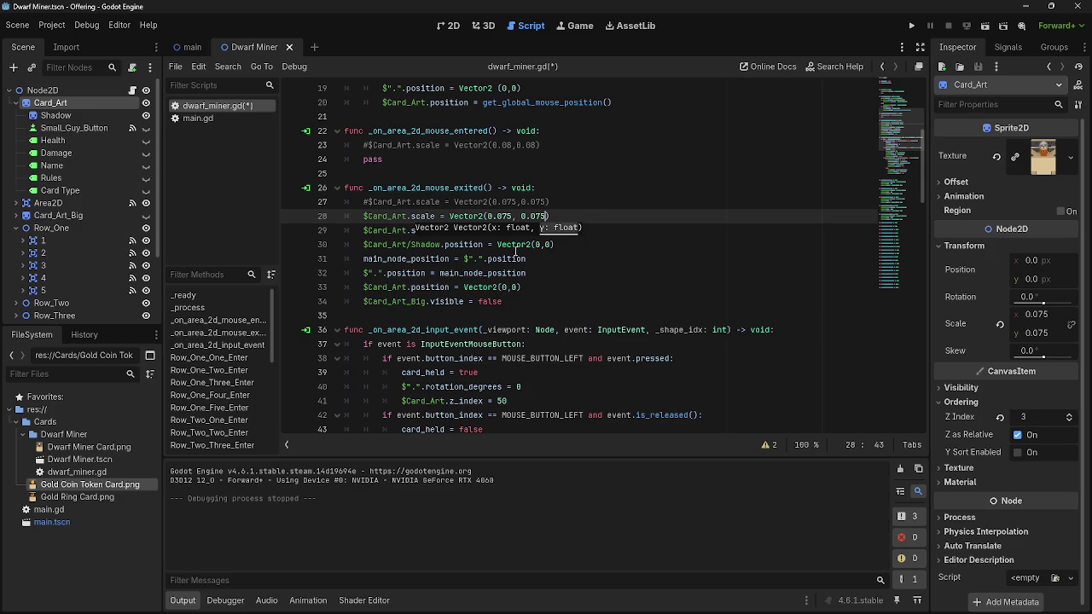
text())
Delete the old commented scale lines in both hover functions and launch the game
drag(564, 200, 347, 201)
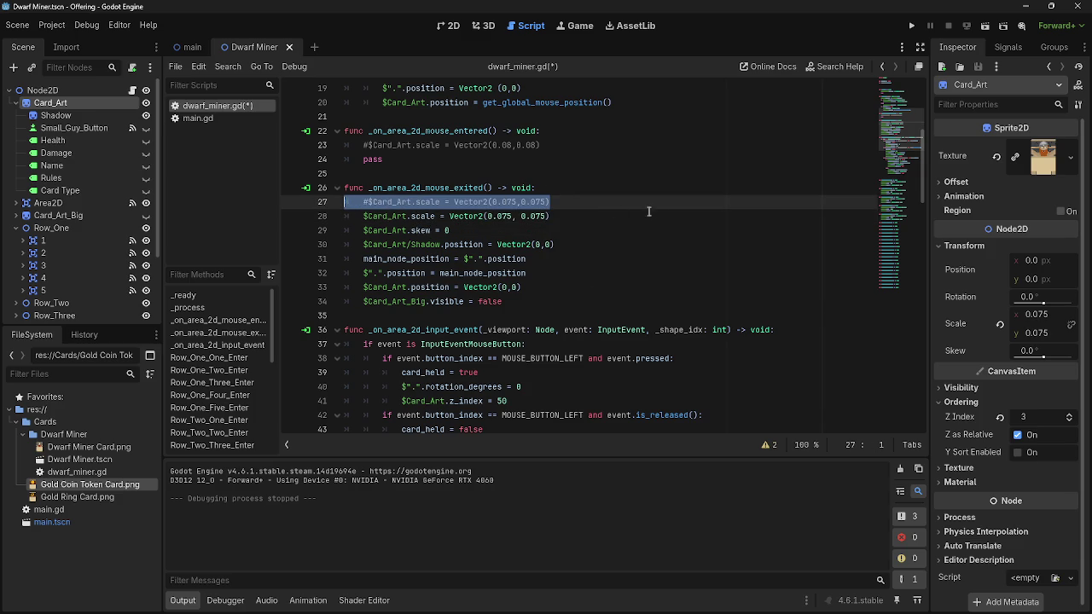
key(BackSpace)
key(BackSpace)
click(632, 201)
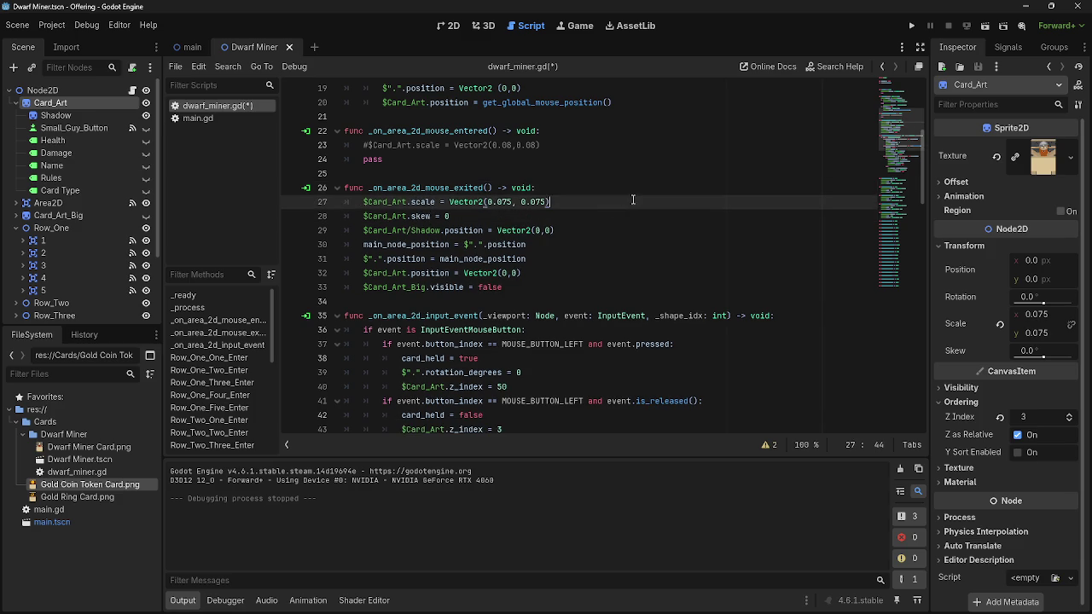
scroll(621, 220, up, 3)
drag(582, 274, 342, 274)
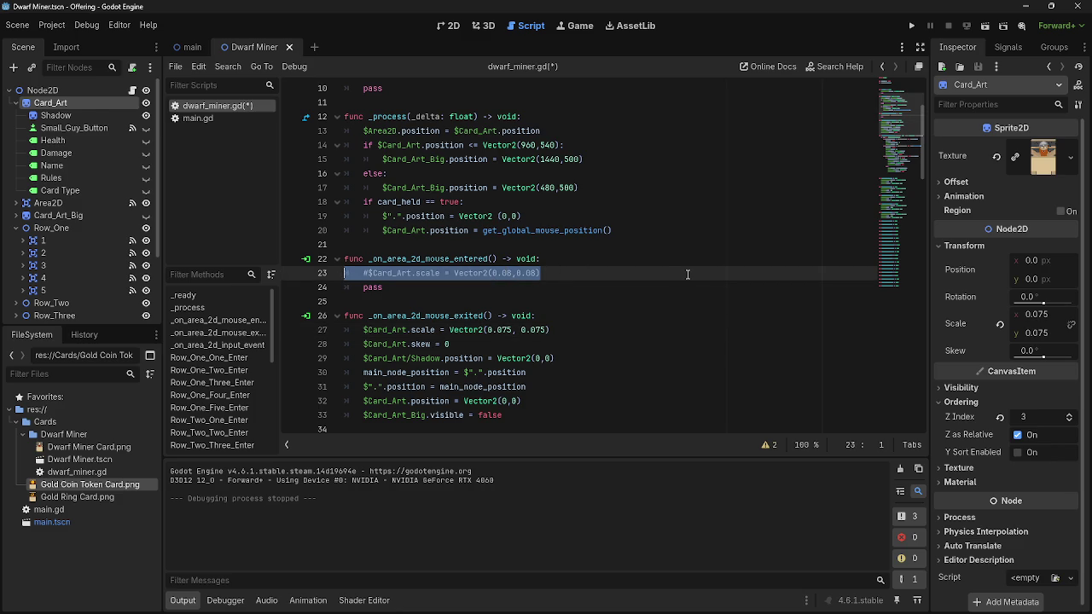
key(BackSpace)
key(BackSpace)
scroll(688, 274, down, 15)
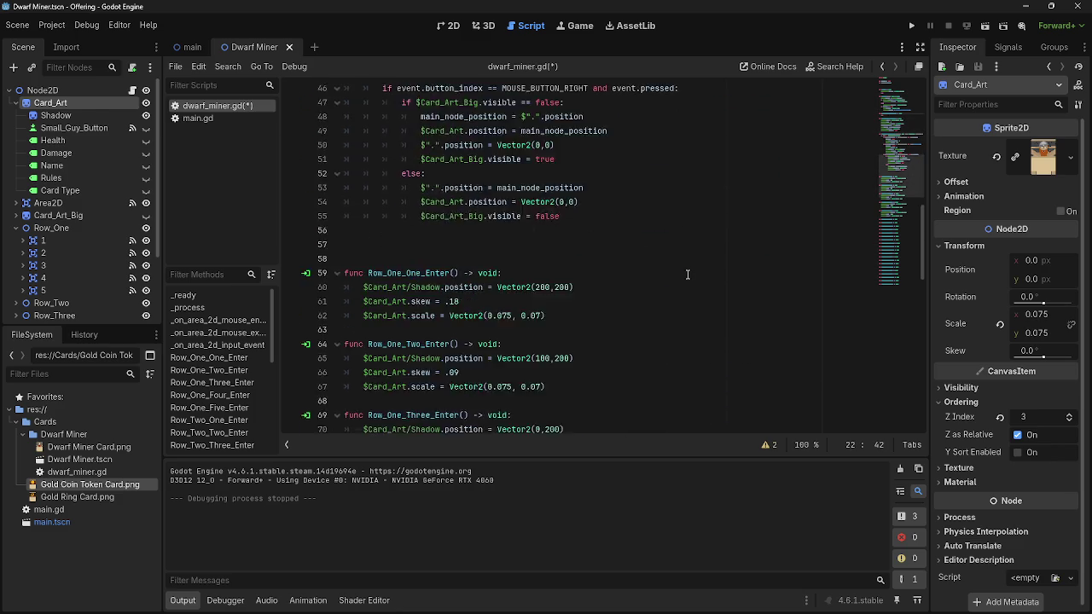
scroll(687, 273, down, 10)
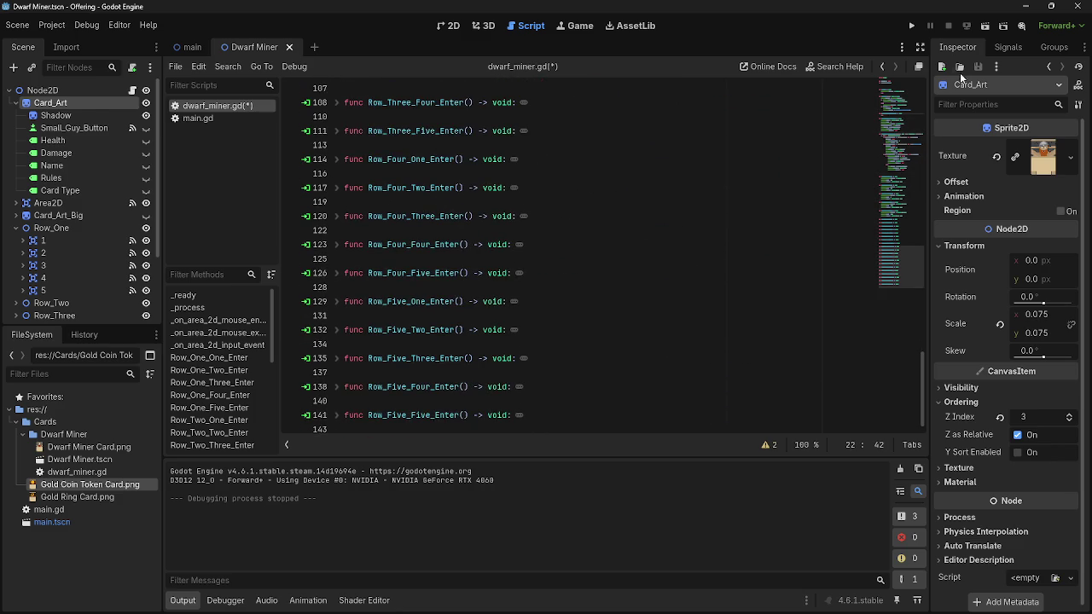
click(911, 27)
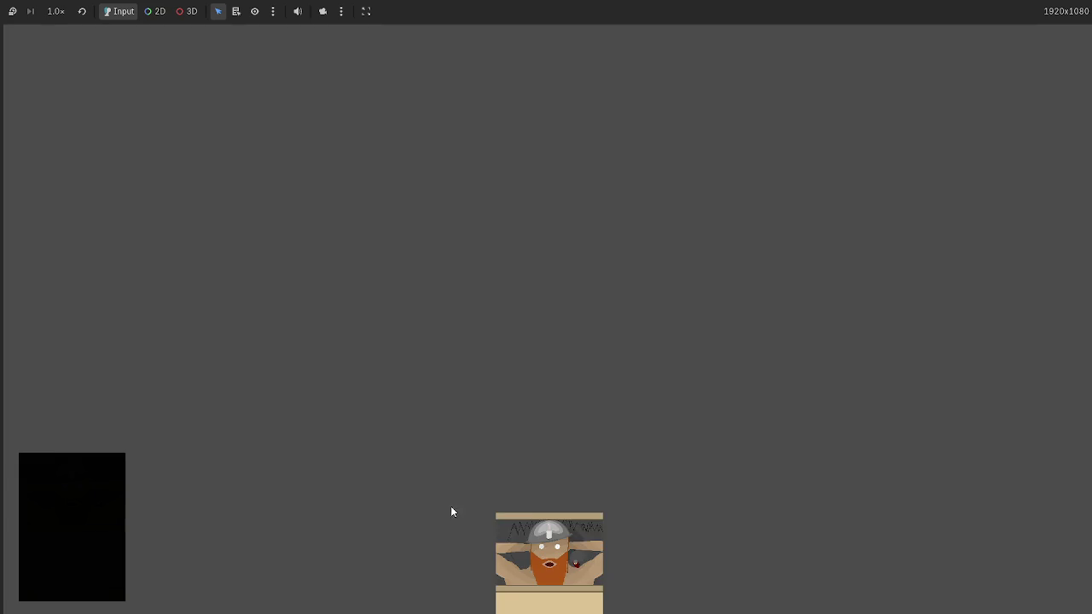
Move the dwarf card up onto the board to watch it skew, then stop the game
mouse_move(544, 522)
mouse_down()
mouse_move(563, 554)
mouse_move(505, 387)
mouse_move(460, 304)
mouse_move(546, 312)
mouse_up()
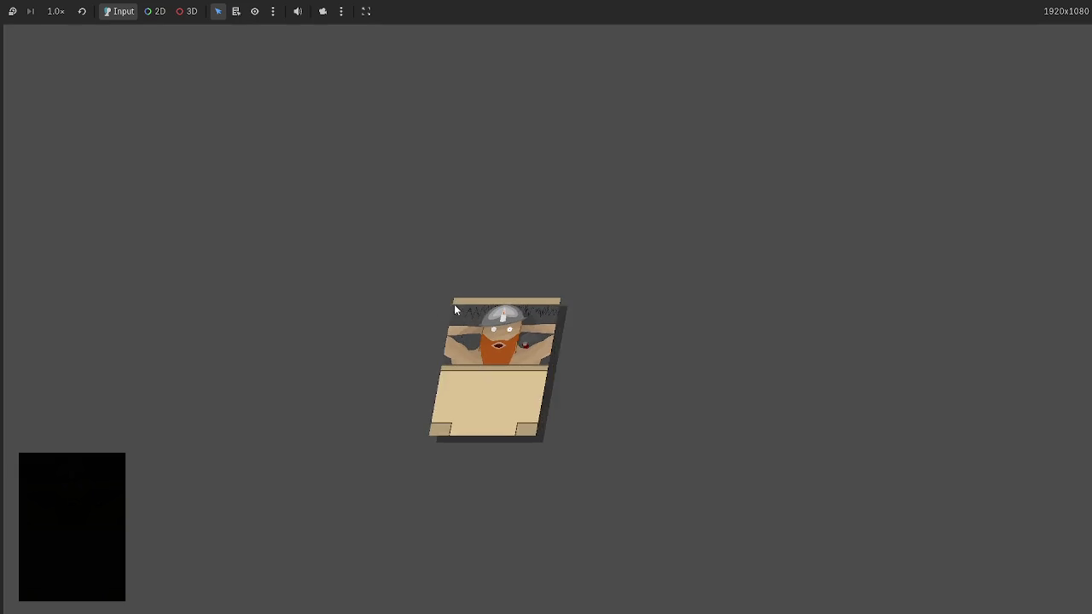
key(F8)
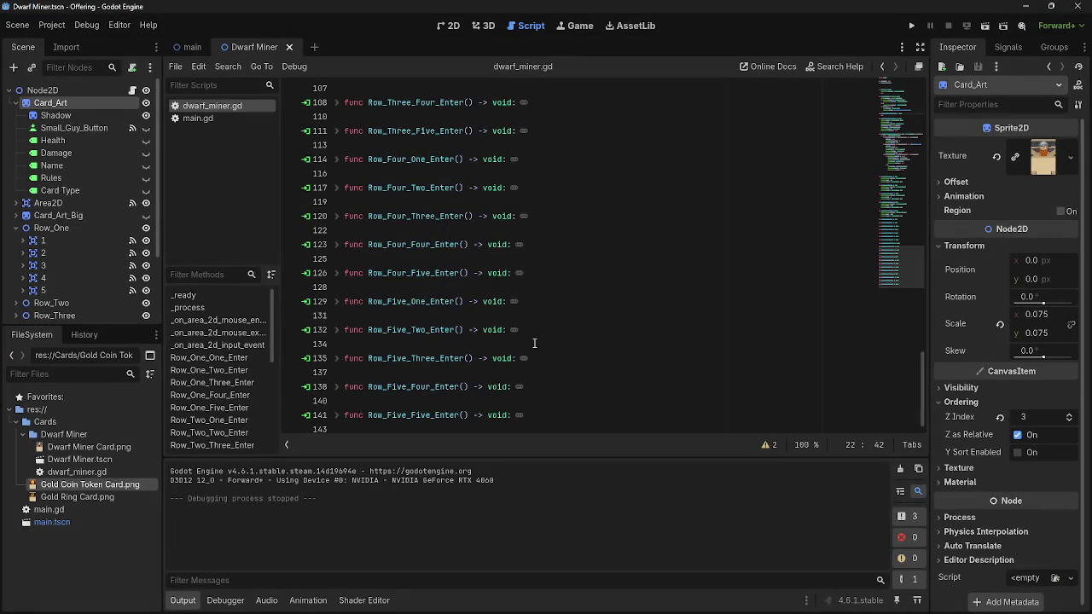
Select Row_One_One_Enter's skew and scale lines, then fold all five Row_One Enter functions
scroll(537, 340, up, 10)
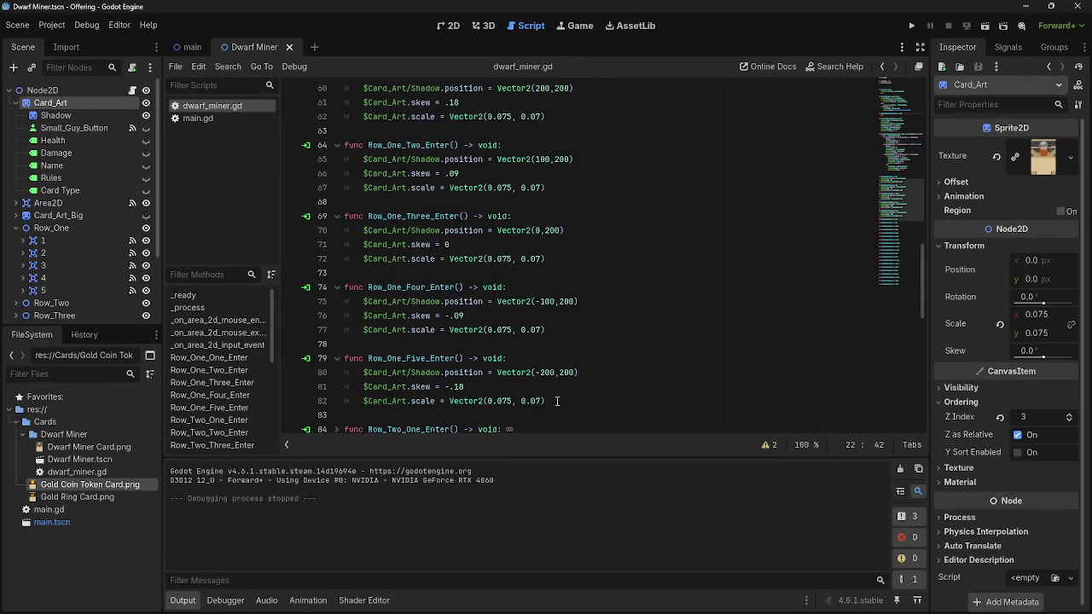
scroll(557, 400, up, 1)
drag(553, 165, 367, 147)
key(ctrl+c)
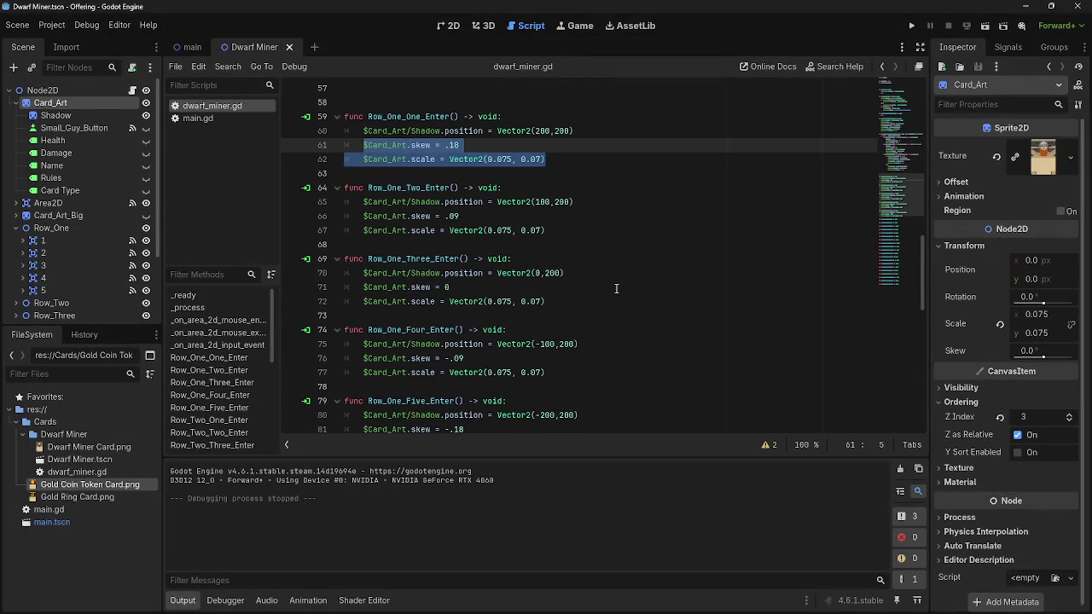
click(337, 117)
click(337, 145)
click(336, 174)
click(337, 202)
click(337, 230)
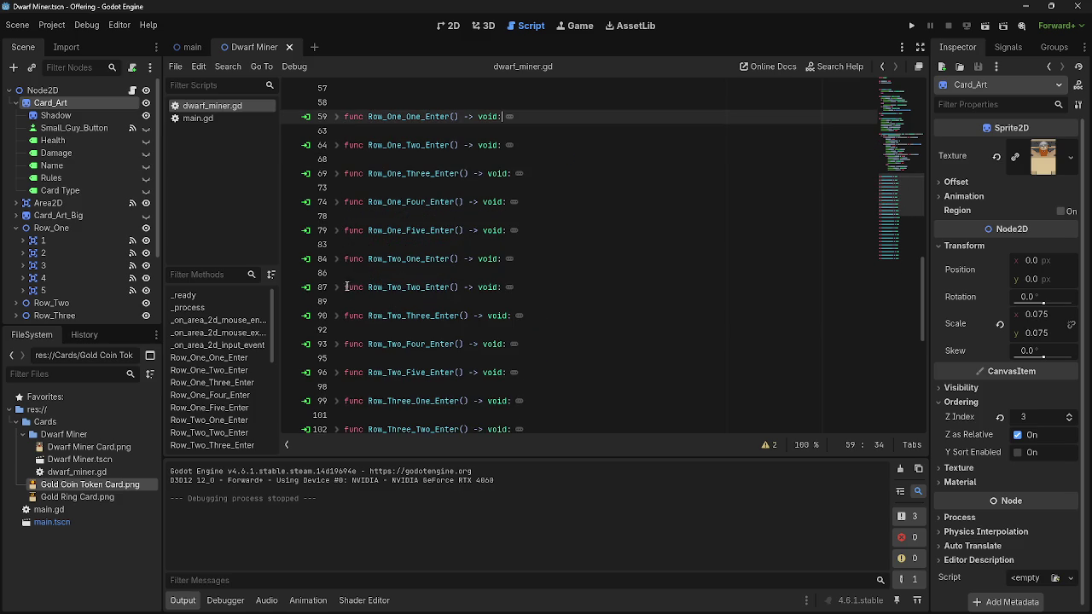
Paste skew .18 and scale Vector2(0.075, 0.07) below Row_Two_One_Enter's shadow position line
click(337, 259)
click(597, 274)
key(Return)
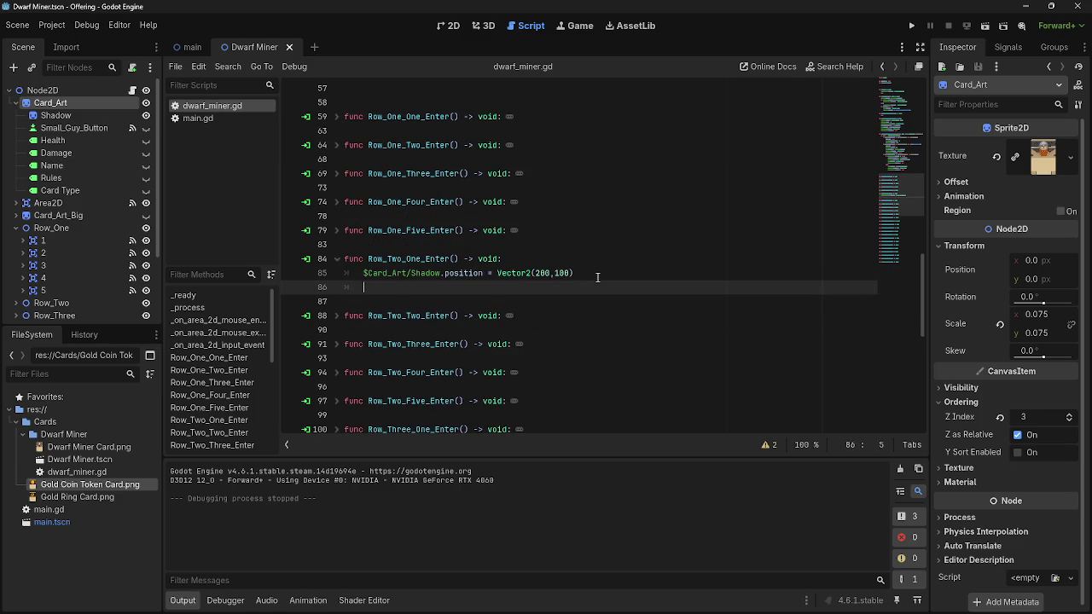
key(ctrl+v)
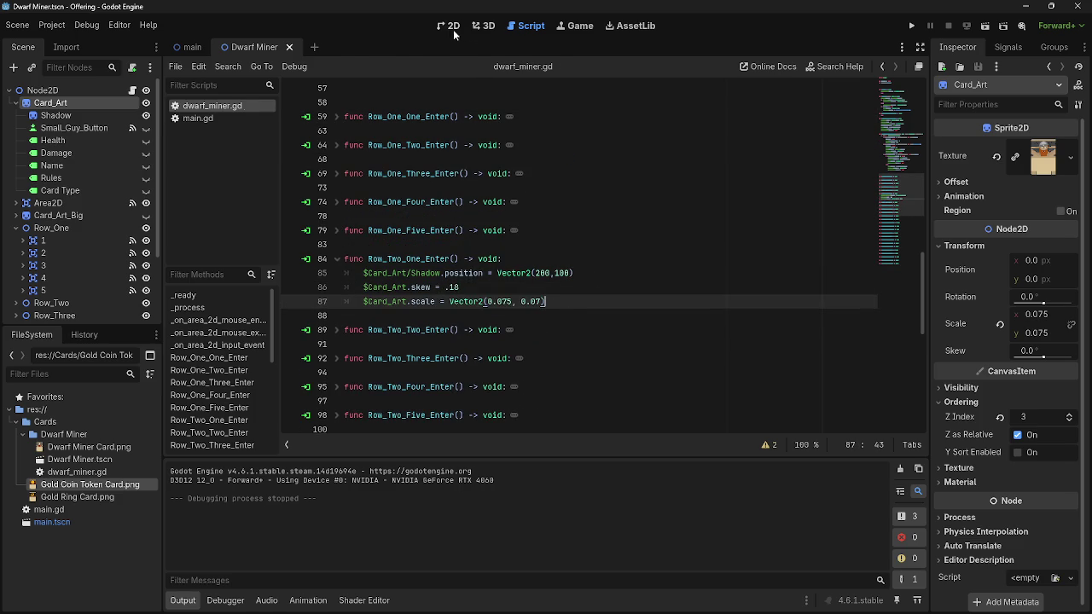
click(459, 26)
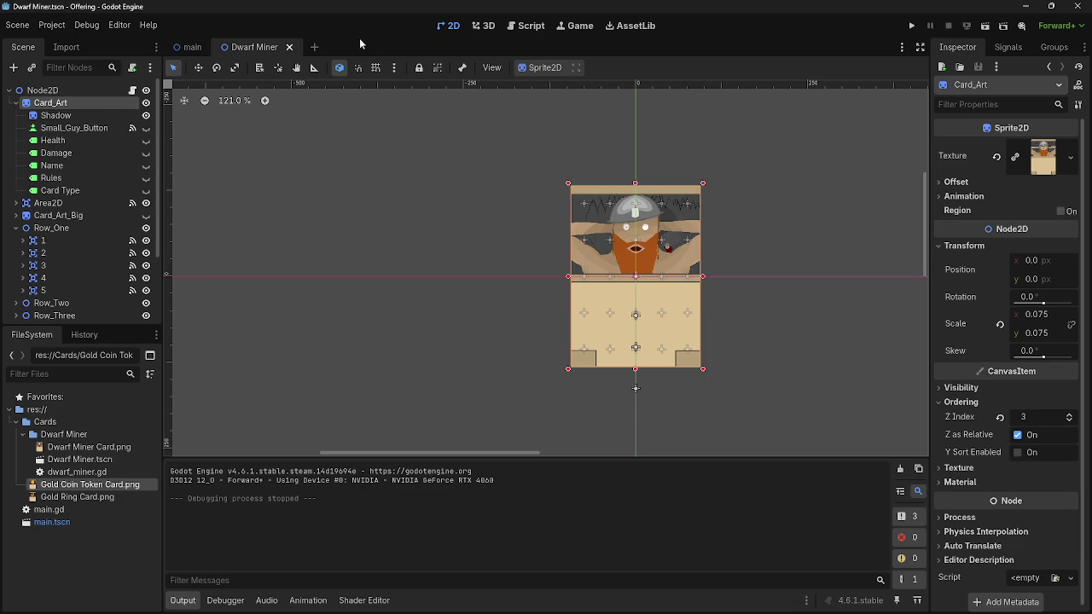
click(513, 30)
click(911, 25)
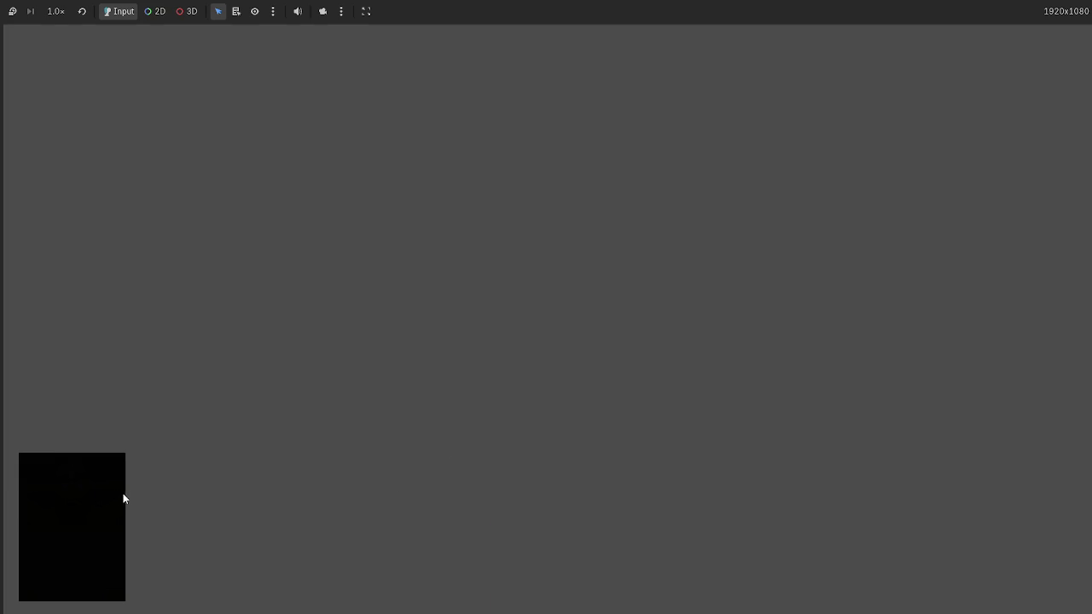
drag(530, 532, 509, 280)
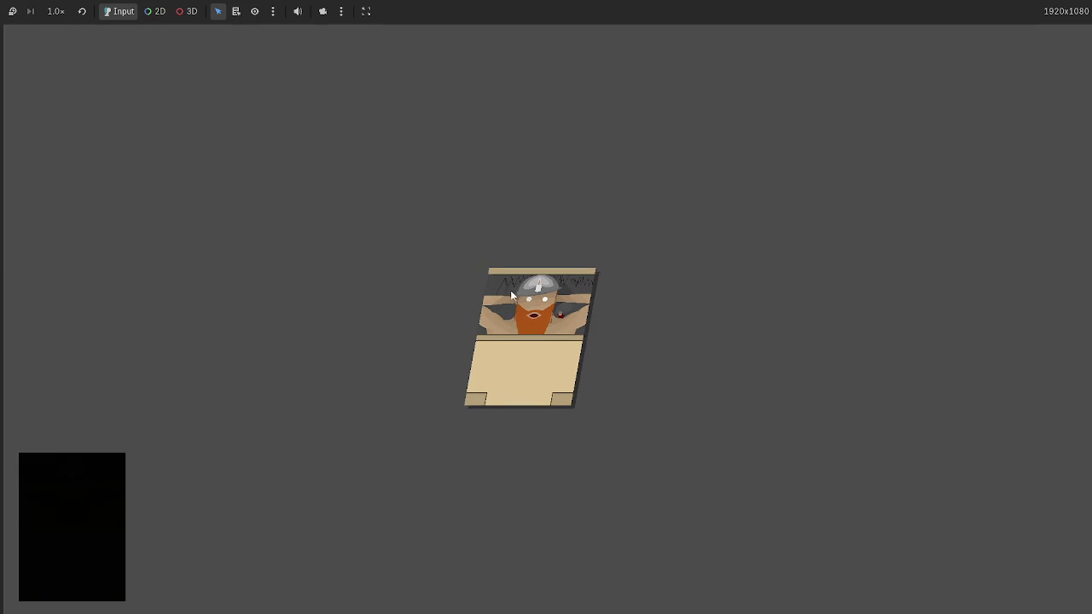
key(F8)
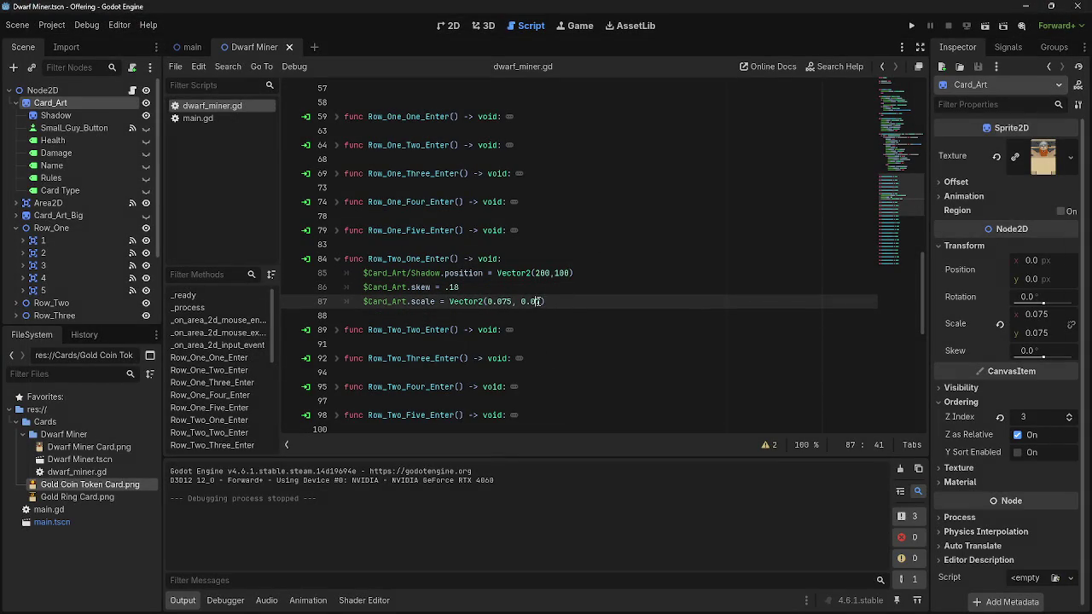
Change Row_Two_One_Enter's scale to Vector2(0.075, 0.0725), then drag the card in a test run
text(55)
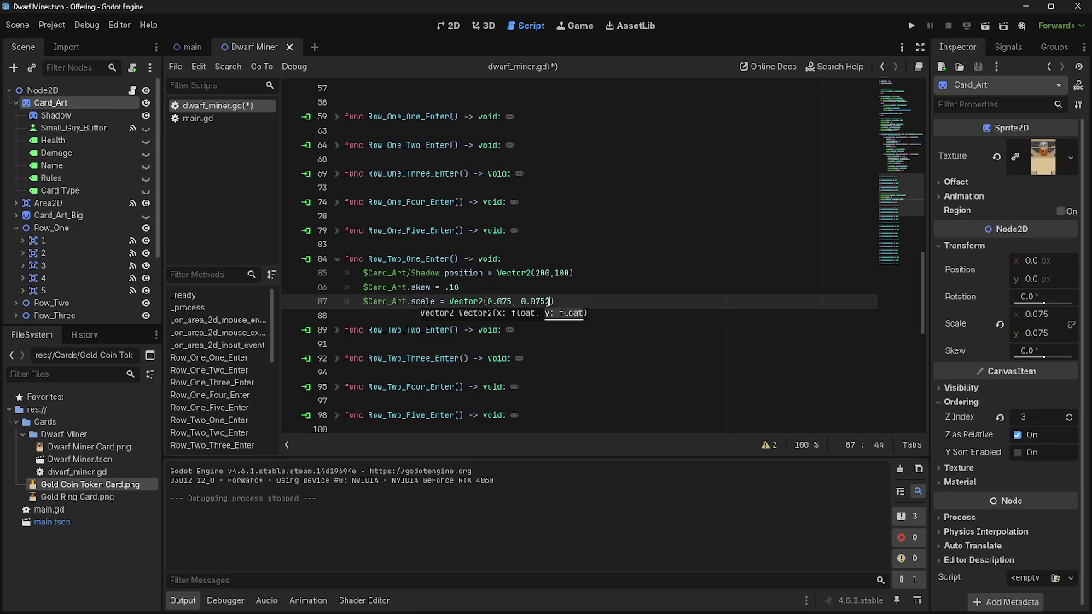
key(BackSpace)
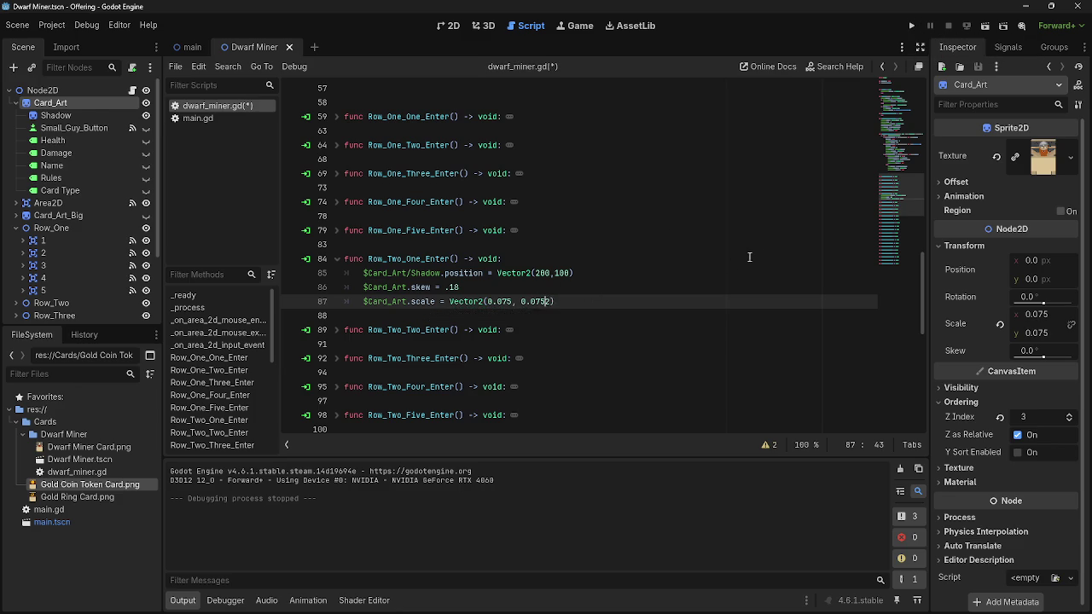
key(F5)
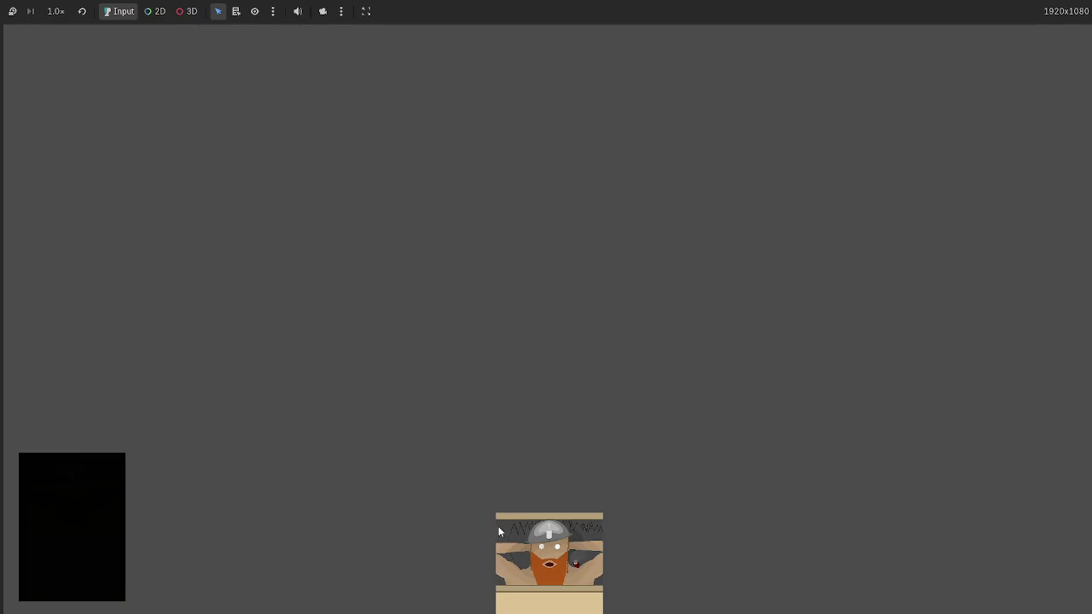
mouse_move(498, 526)
mouse_down()
mouse_move(516, 388)
mouse_move(468, 280)
mouse_move(465, 314)
mouse_up()
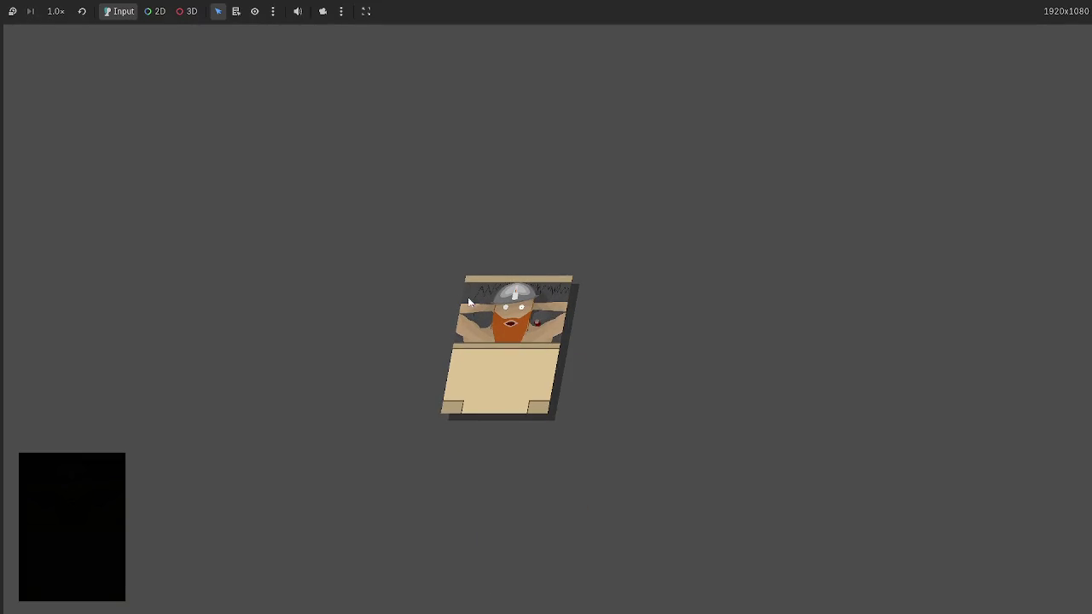
key(F8)
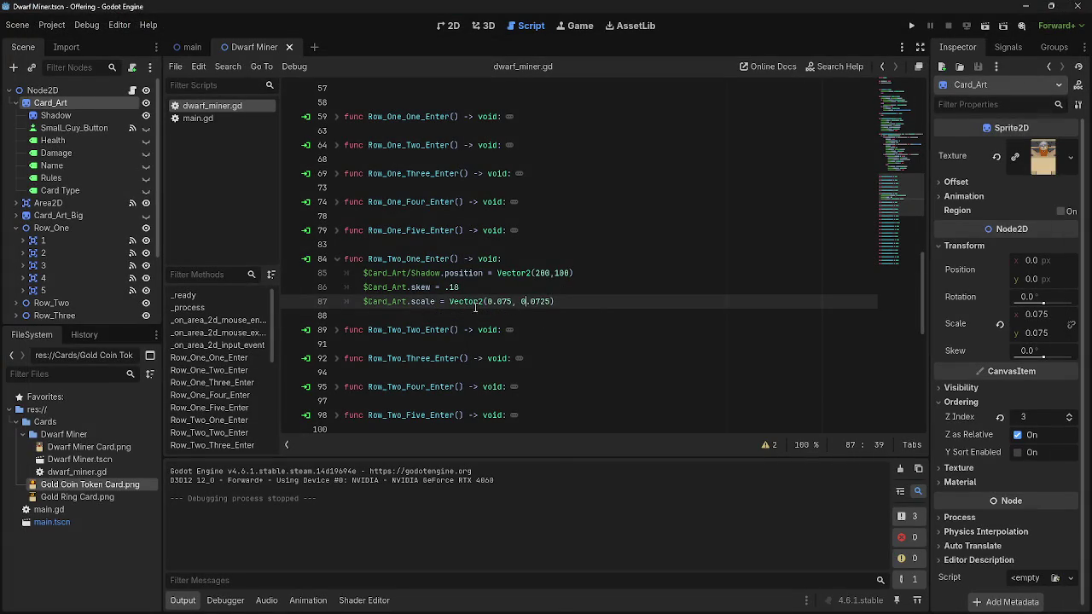
Change Row_Two_One_Enter's skew from .18 to .09, then test-run the card's tilt
click(454, 287)
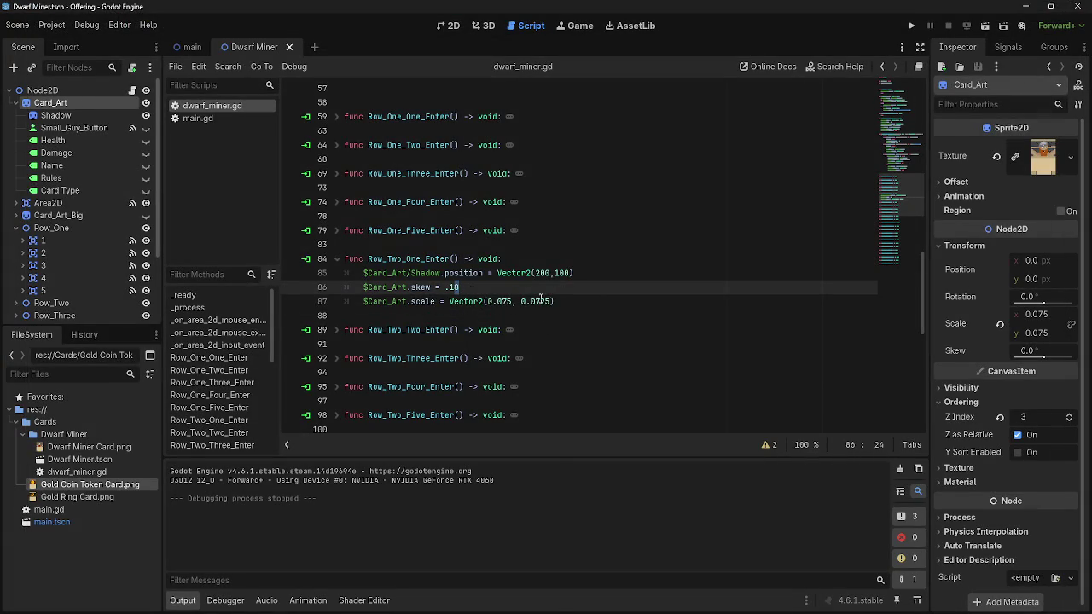
key(Right)
key(shift+Left)
key(shift+Left)
text(1)
key(shift+Left)
key(shift+Left)
click(909, 28)
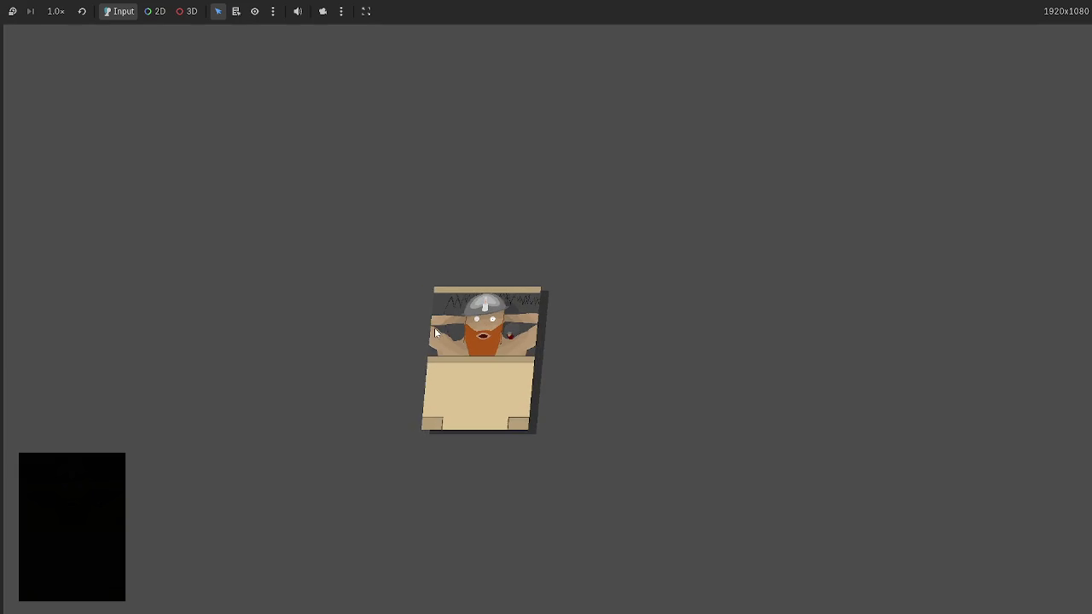
key(F8)
click(580, 301)
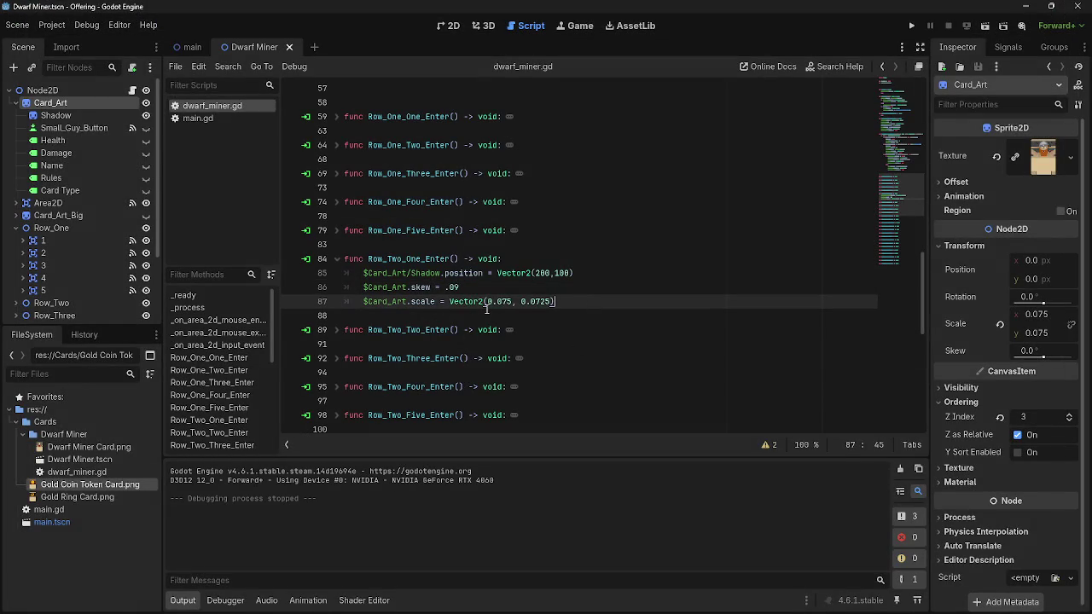
Minimize the Balatro Wiki browser and unfold Row_Two_Two_Enter in dwarf_miner.gd
key(alt+Tab)
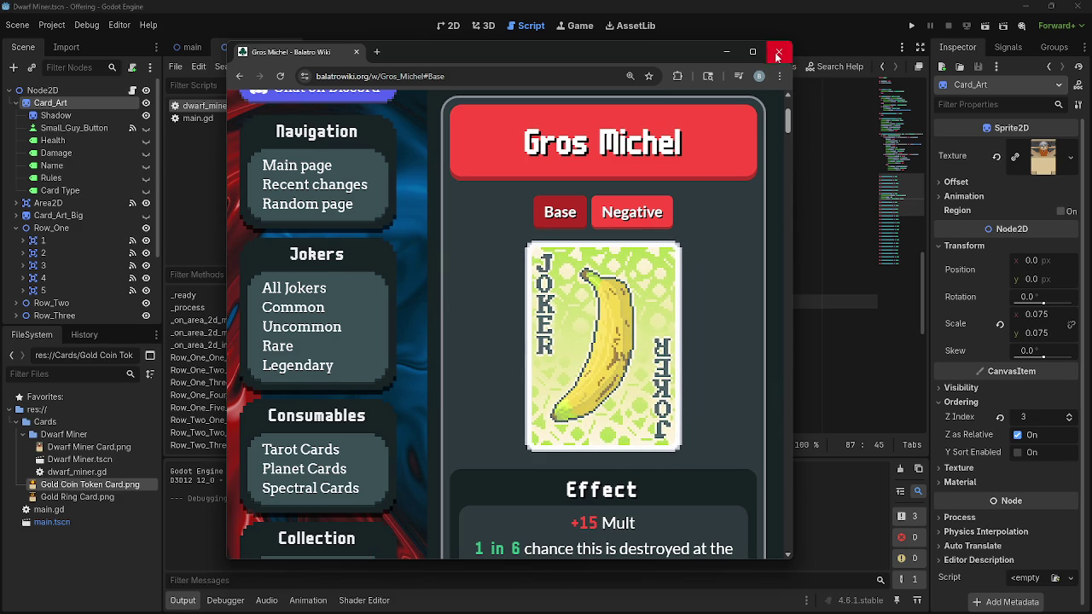
click(726, 52)
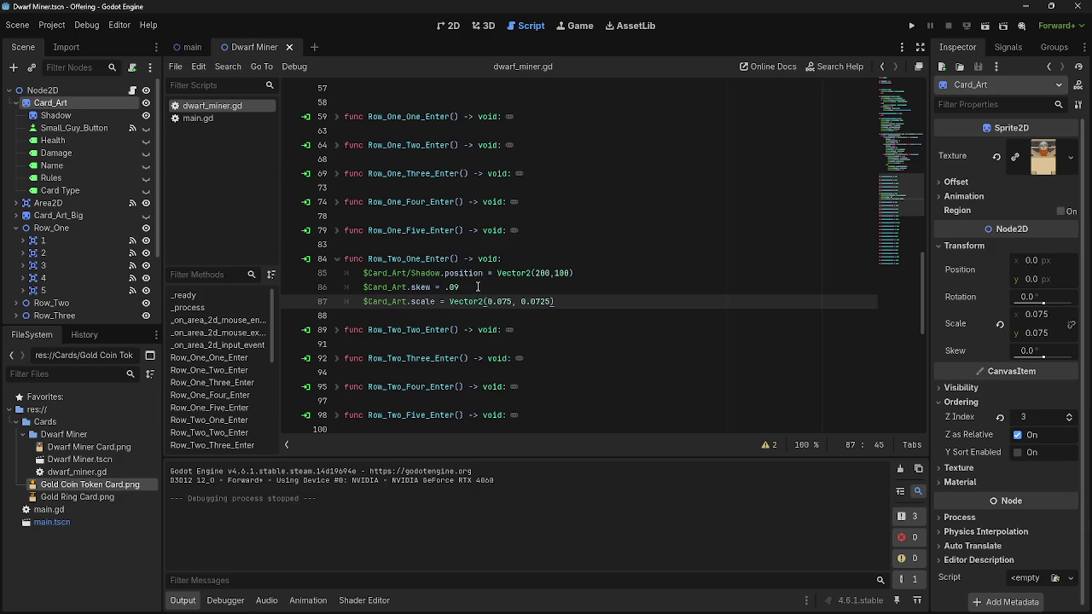
click(337, 329)
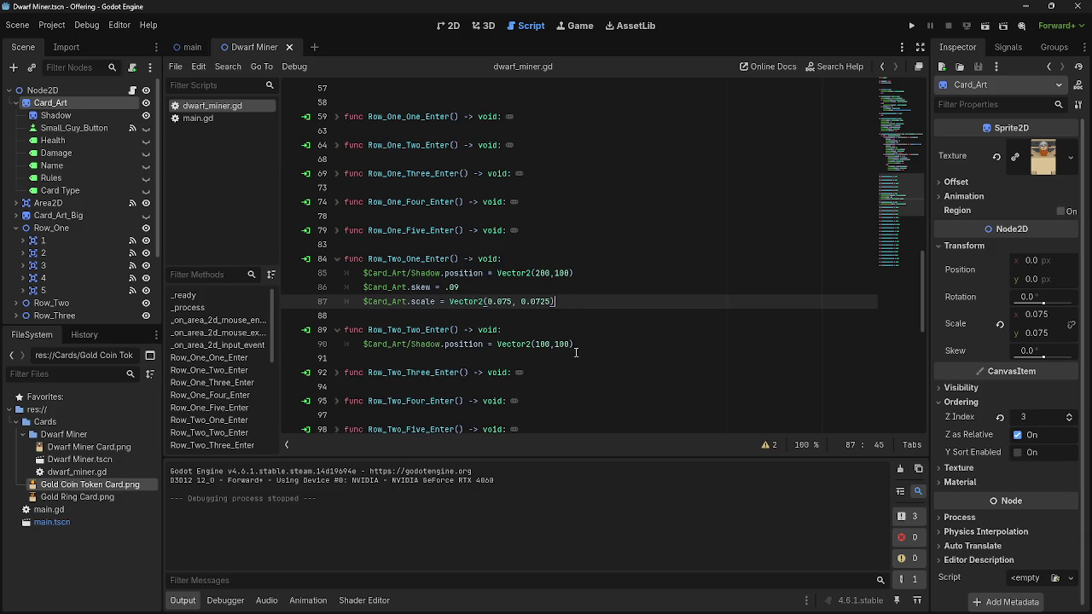
Lower Row_Two_Two_Enter's skew and scale y value on lines 91–92, then run the game
click(560, 343)
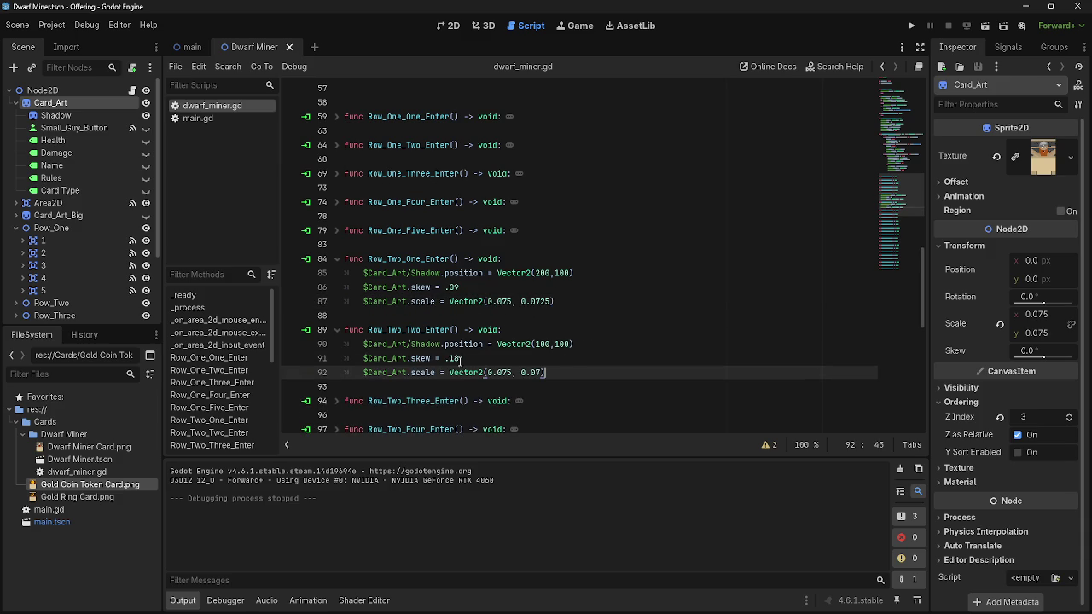
double_click(452, 359)
text(13)
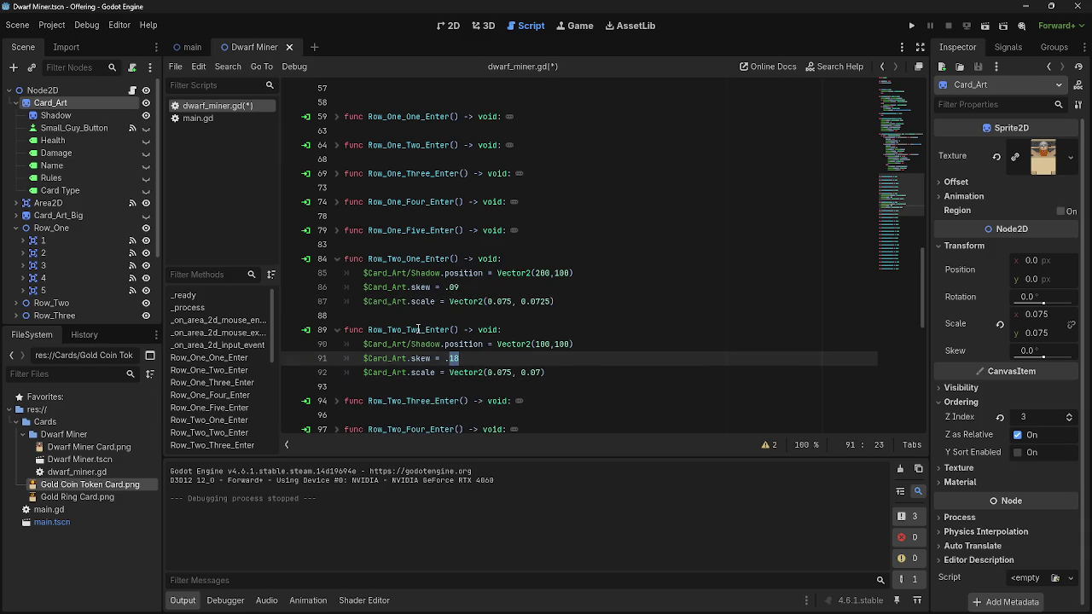
click(471, 359)
key(BackSpace)
key(BackSpace)
text(5)
click(542, 373)
text(5)
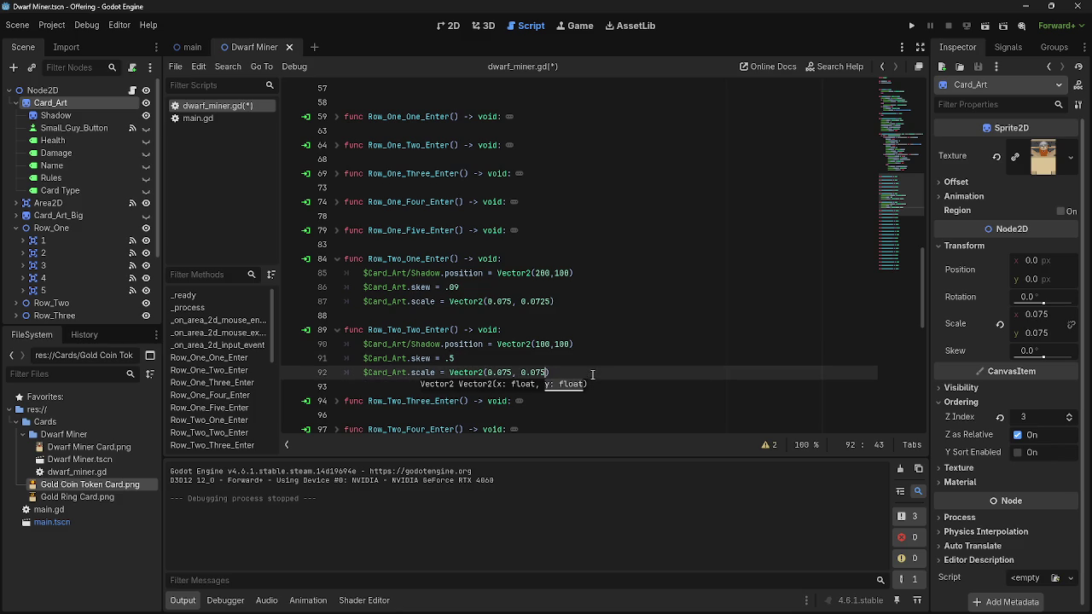
click(563, 364)
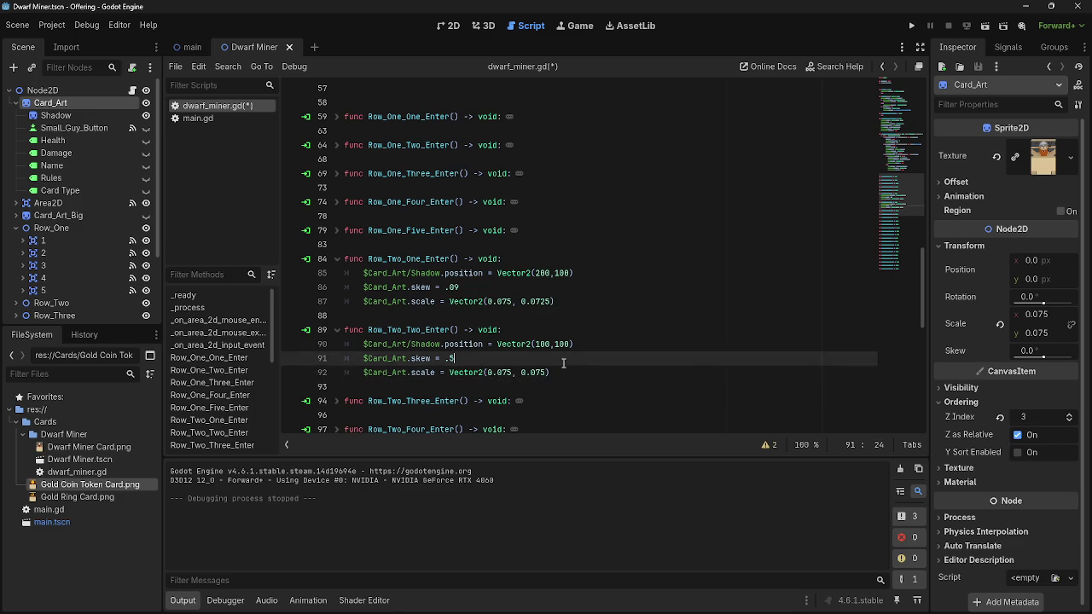
click(545, 373)
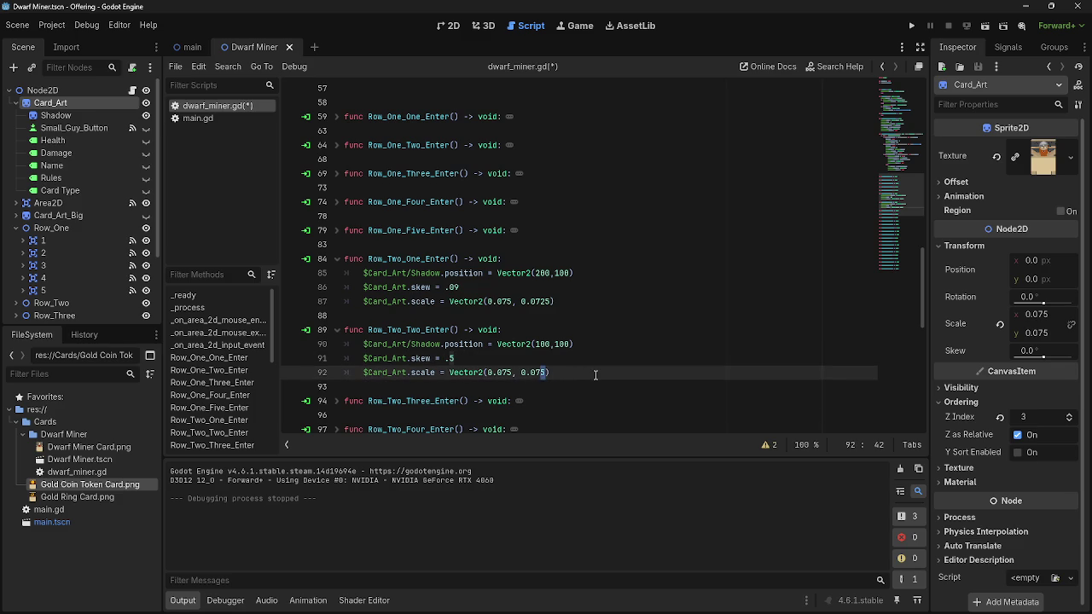
text(4)
key(Right)
click(911, 26)
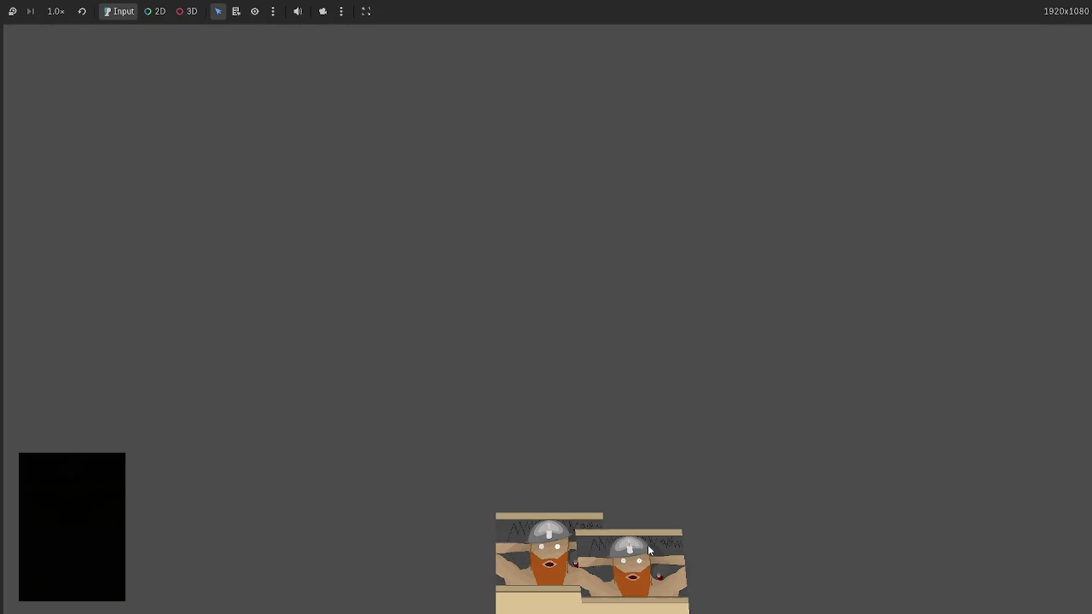
Retest Row_Two_Two_Enter's .05 skew in a fresh run, then undo the recent edits to compare
key(F8)
click(453, 360)
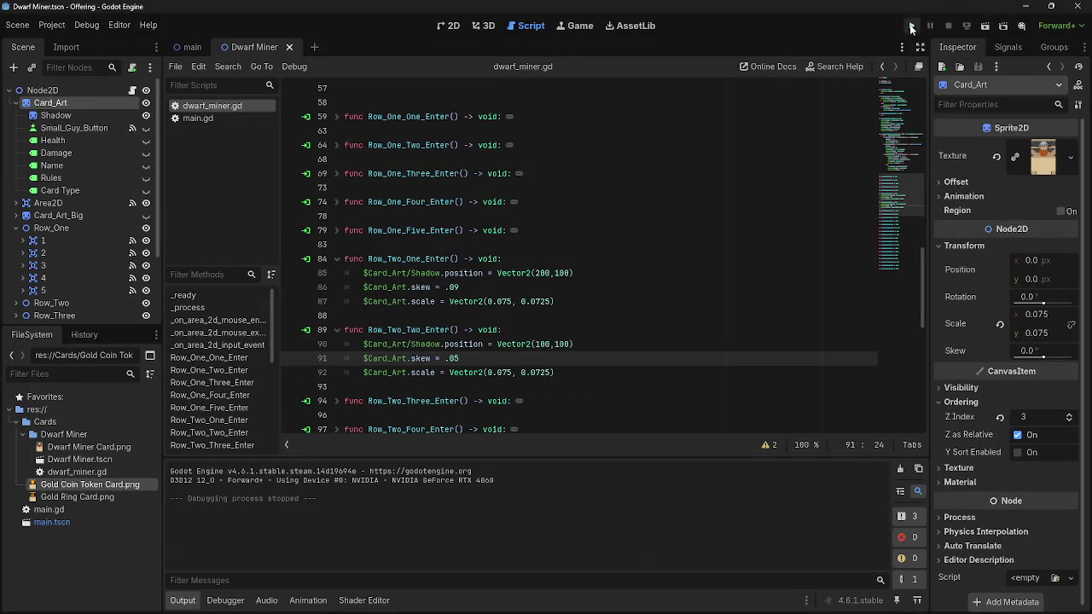
click(910, 25)
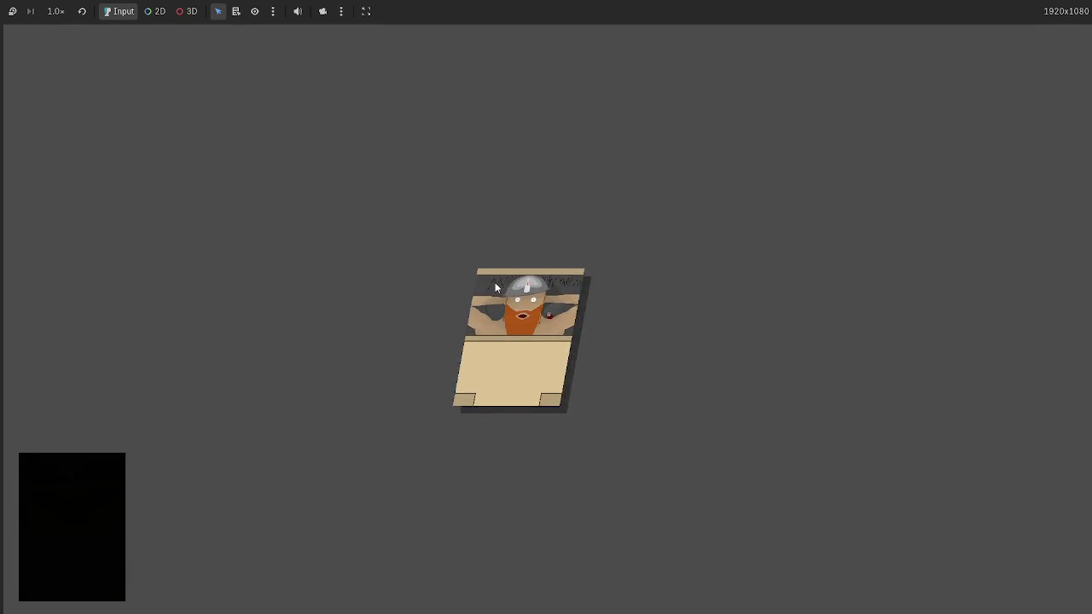
key(F8)
key(ctrl+z)
key(ctrl+z)
key(ctrl+z)
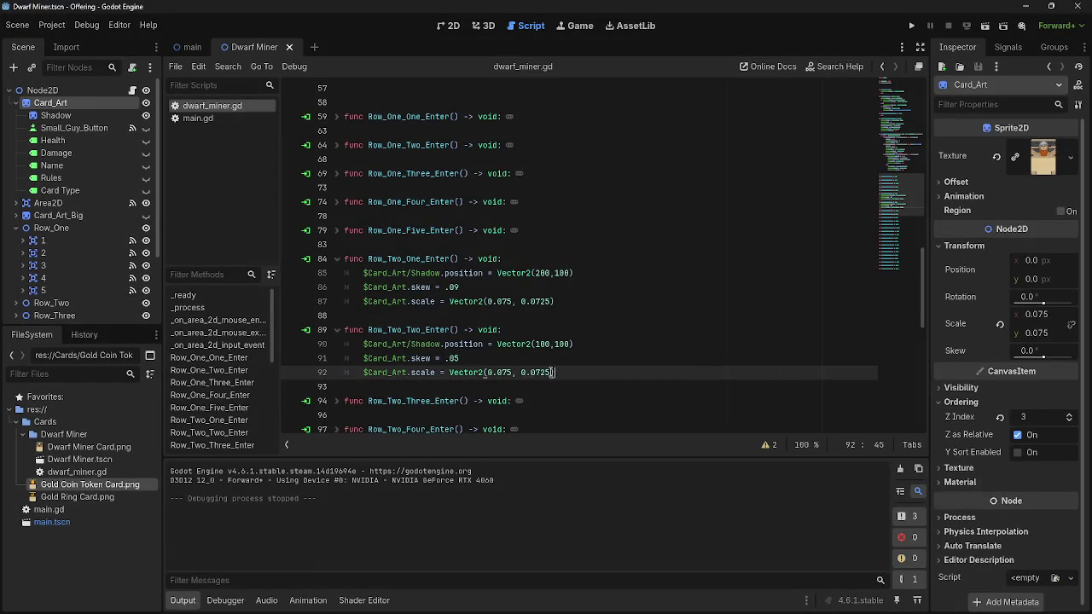
Reapply the edits and give Row_Two_Three_Enter skew 0 with scale Vector2(0.075, 0.0725)
key(ctrl+y)
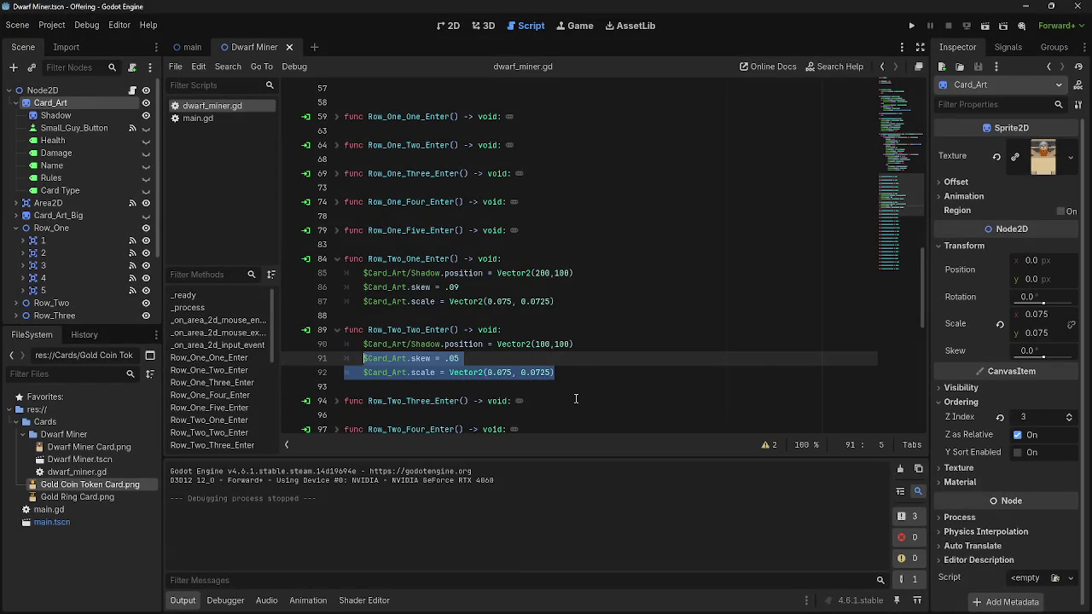
scroll(497, 372, down, 2)
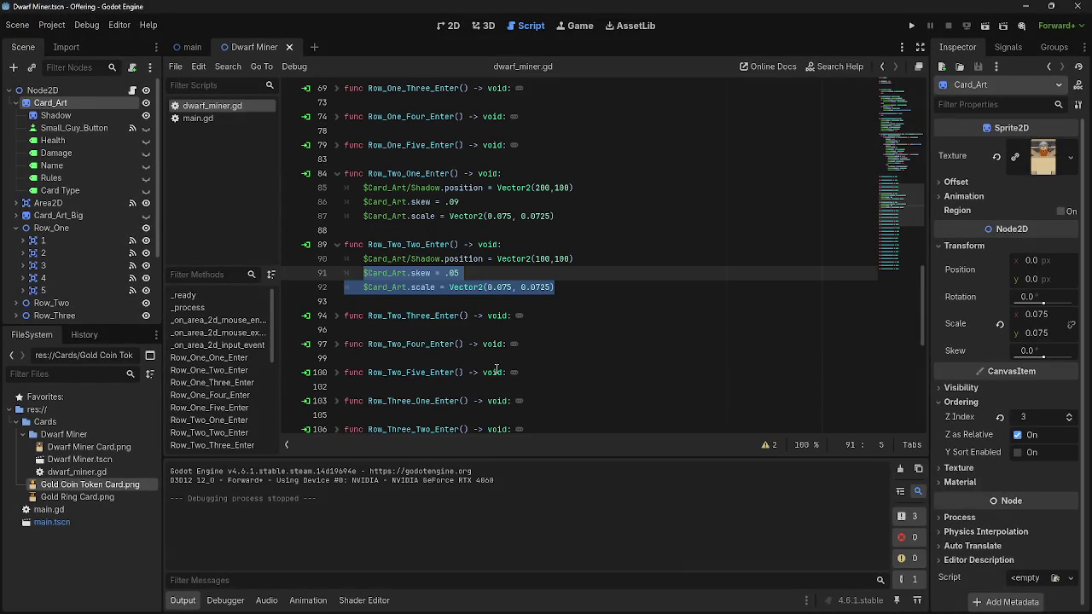
click(346, 316)
click(336, 315)
click(633, 331)
key(Return)
text($Card_Art.skew = .05 	$Card_Art.scale = Vector2(0.075, 0.0725))
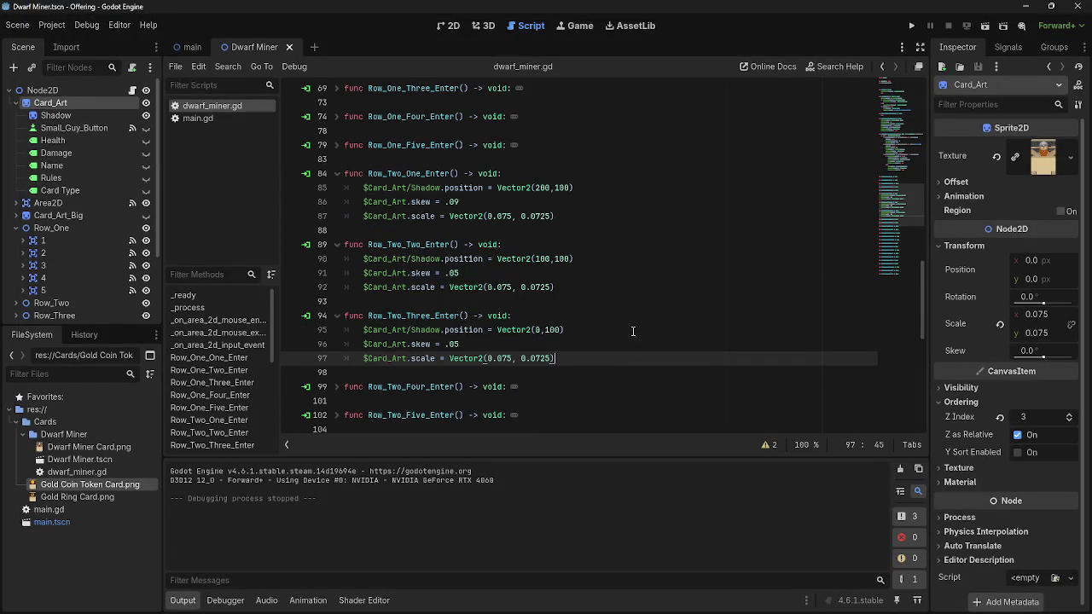
click(462, 345)
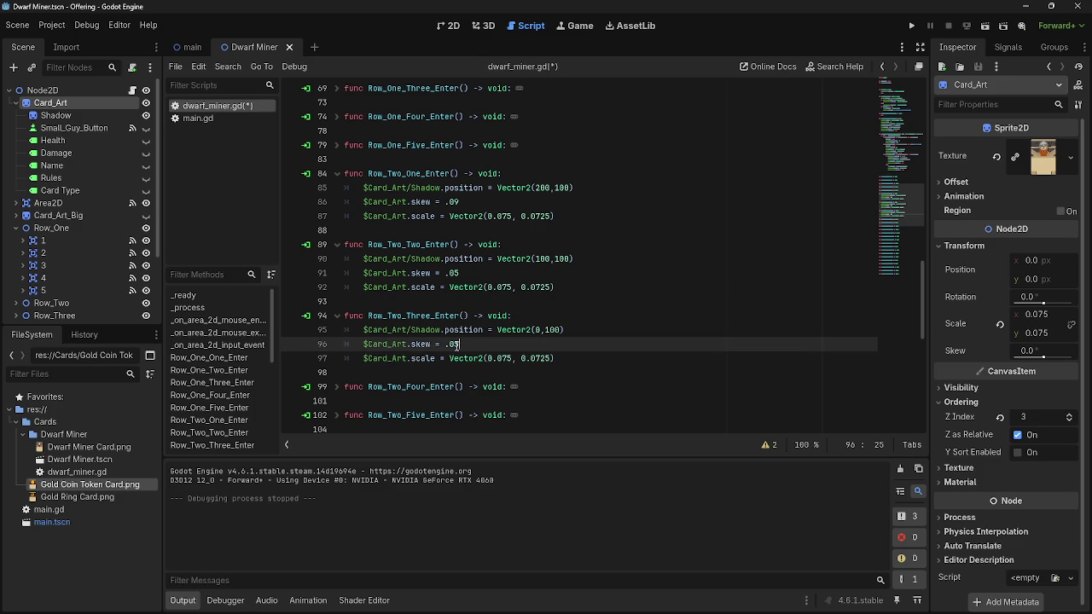
drag(458, 345, 445, 345)
text(0)
click(592, 355)
drag(551, 360, 540, 360)
click(592, 363)
Add the skew and scale lines to Row_Two_Four_Enter with skew -.05
click(337, 387)
scroll(497, 377, down, 5)
click(597, 319)
key(Return)
text($Card_Art.skew = .05 	$Card_Art.scale = Vector2(0.075, 0.0725))
drag(459, 330, 447, 331)
click(446, 330)
text(-)
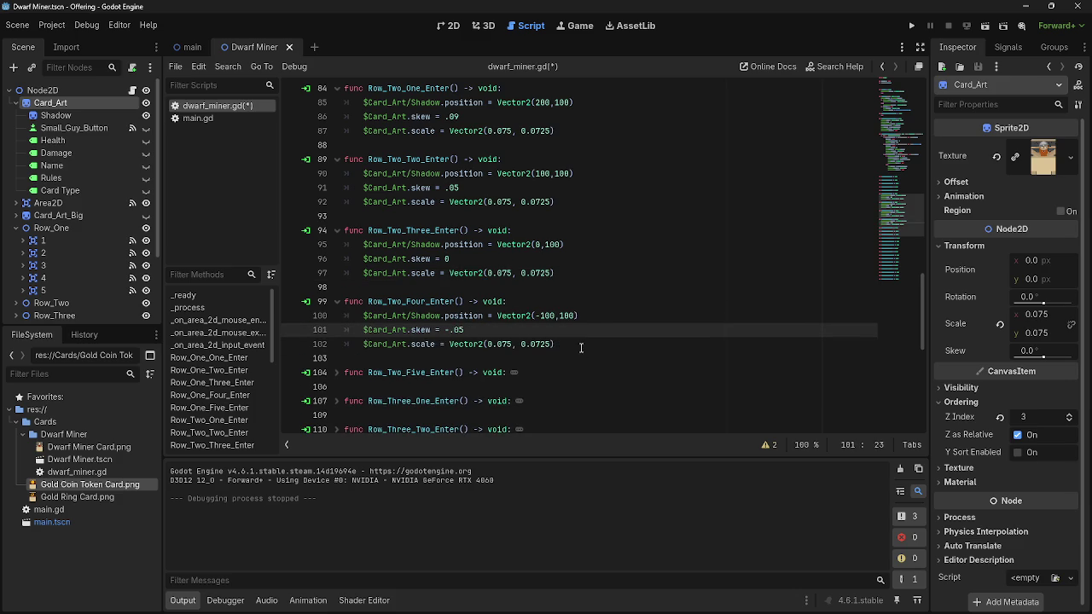
click(554, 344)
Add the skew and scale lines to Row_Two_Five_Enter with skew -.09
click(335, 373)
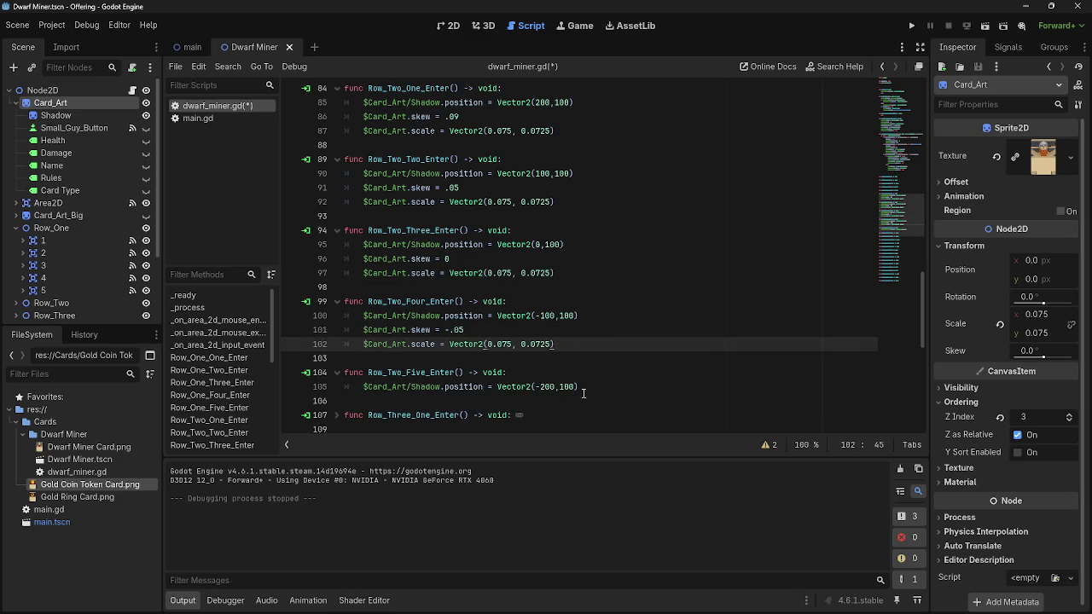
click(601, 390)
key(Return)
text($Card_Art.skew = .05 	$Card_Art.scale = Vector2(0.075, 0.0725))
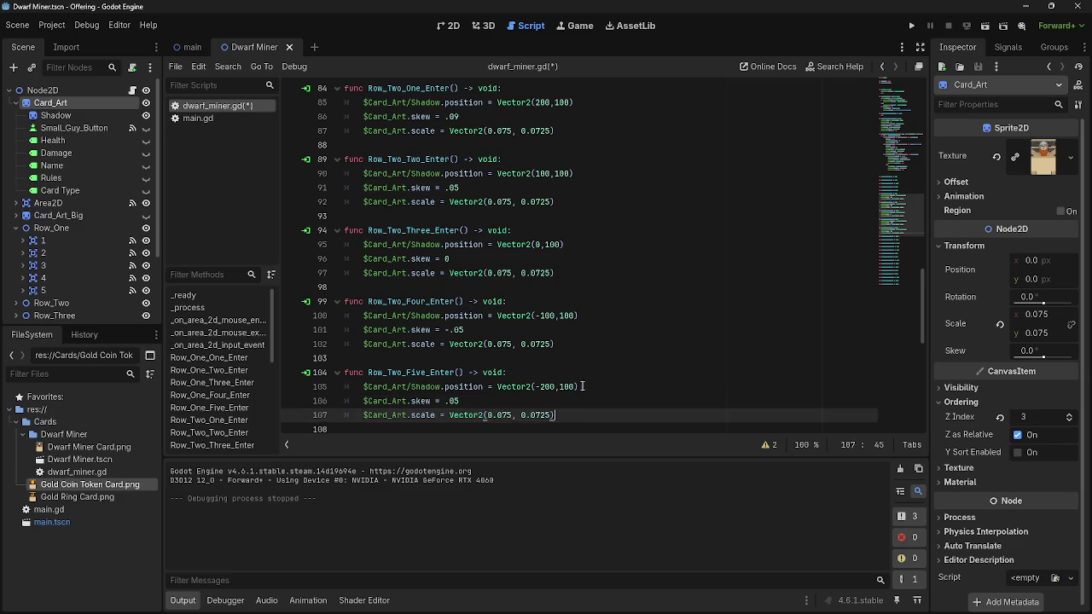
click(445, 358)
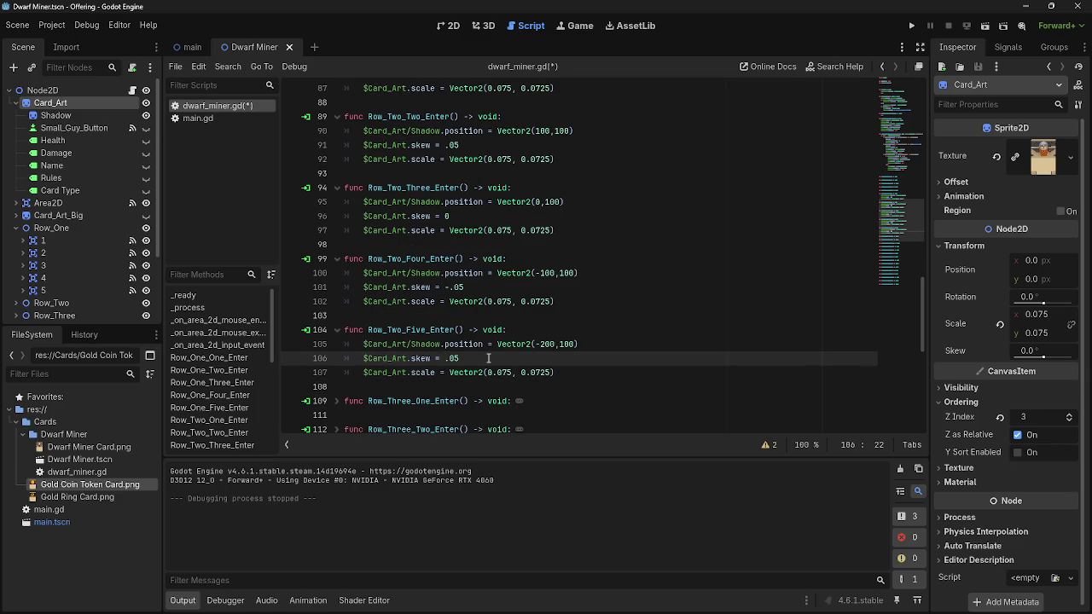
text(-)
scroll(506, 367, up, 5)
scroll(470, 358, down, 5)
text(9)
scroll(526, 358, down, 3)
scroll(526, 357, up, 3)
scroll(526, 358, down, 1)
scroll(526, 358, down, 3)
click(599, 294)
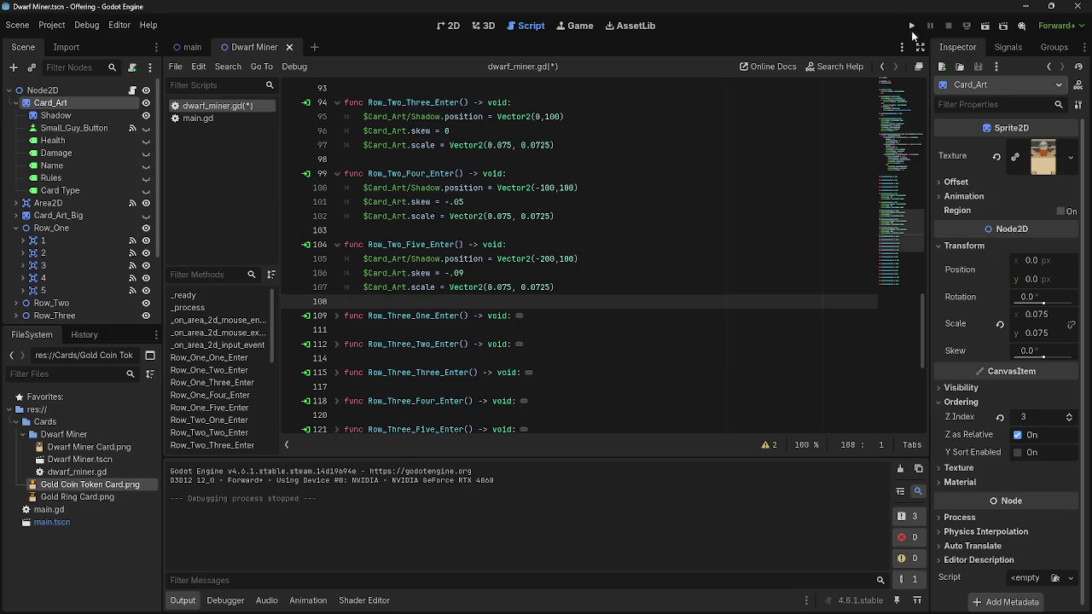
click(912, 27)
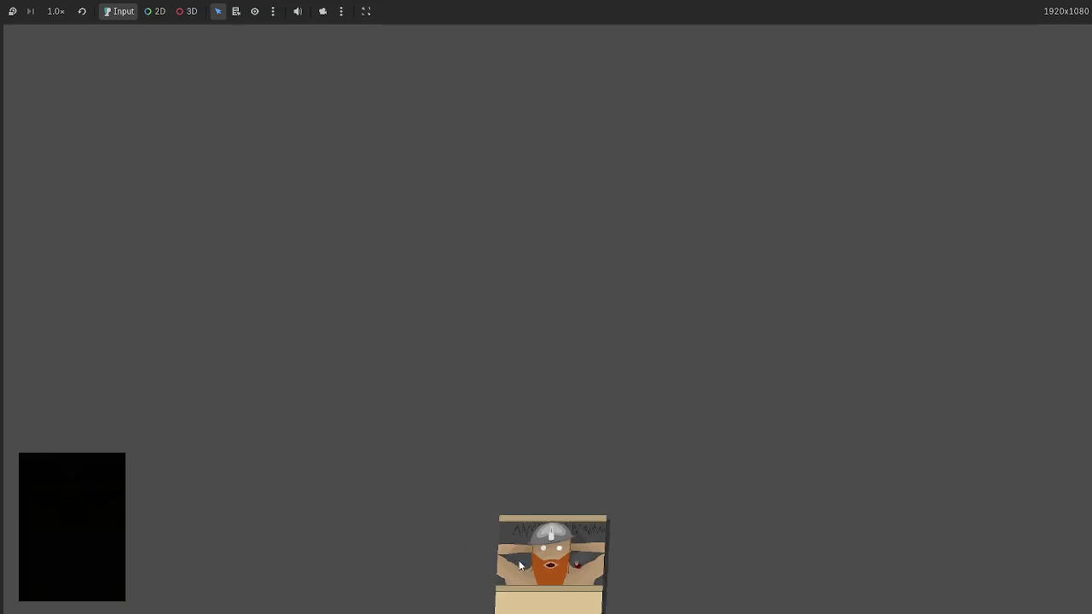
mouse_move(519, 565)
mouse_down()
mouse_move(485, 273)
mouse_move(448, 283)
mouse_up()
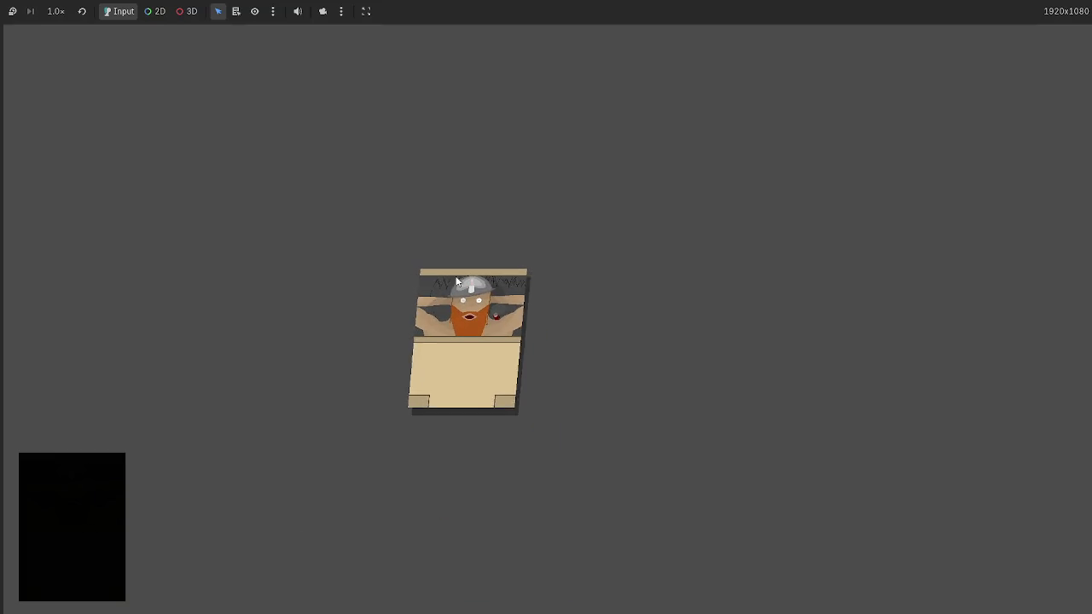
click(412, 288)
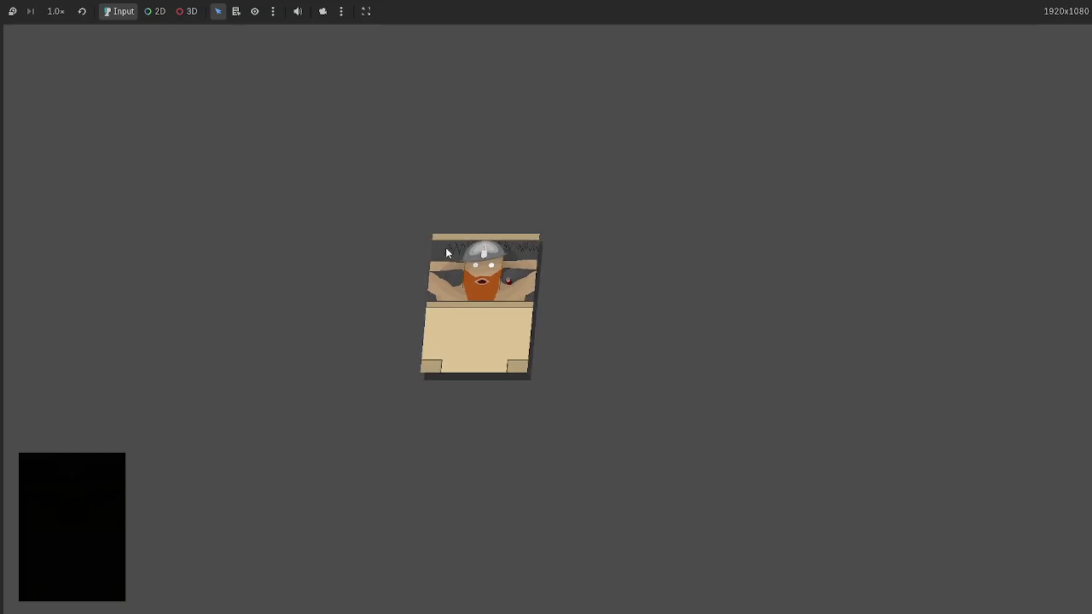
mouse_move(526, 248)
mouse_down()
mouse_move(435, 299)
mouse_move(397, 295)
mouse_move(624, 186)
mouse_move(758, 495)
mouse_move(736, 305)
mouse_move(477, 487)
mouse_move(844, 412)
mouse_move(577, 443)
mouse_move(602, 452)
mouse_move(544, 454)
mouse_move(546, 424)
mouse_up()
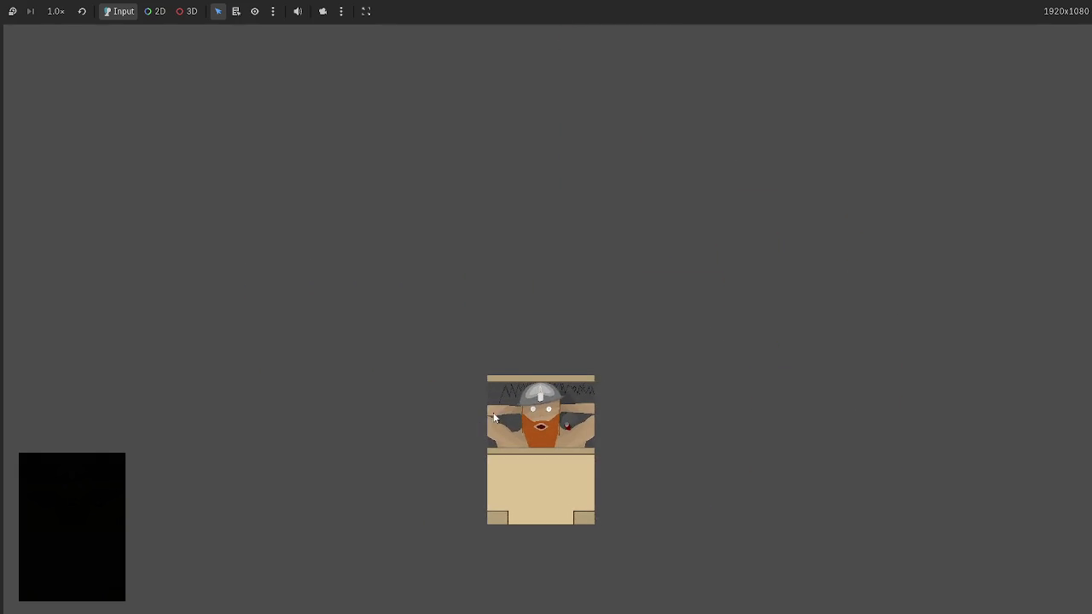
key(F8)
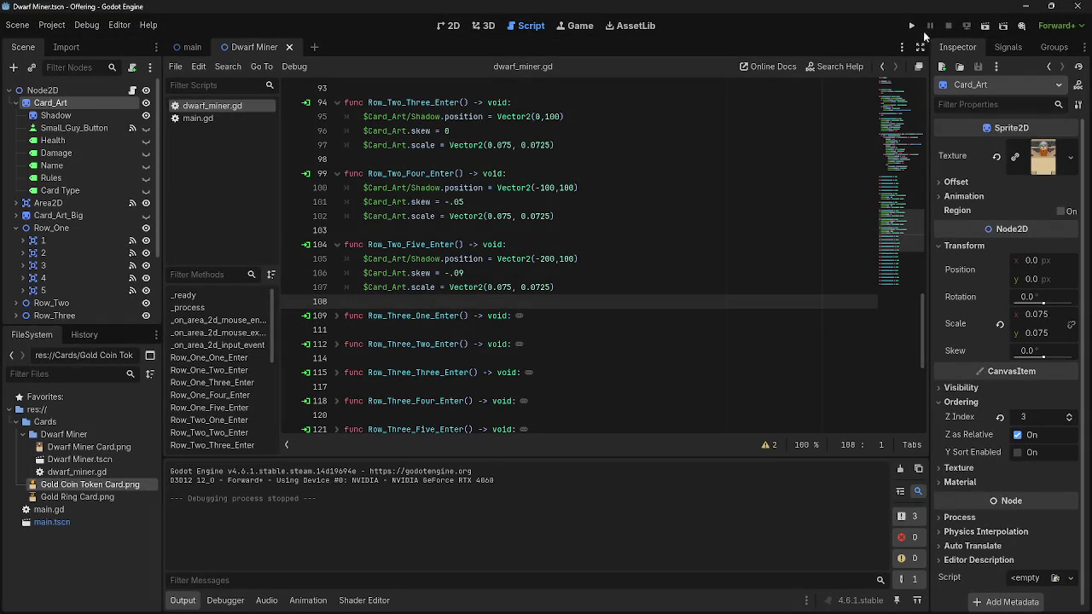
click(913, 28)
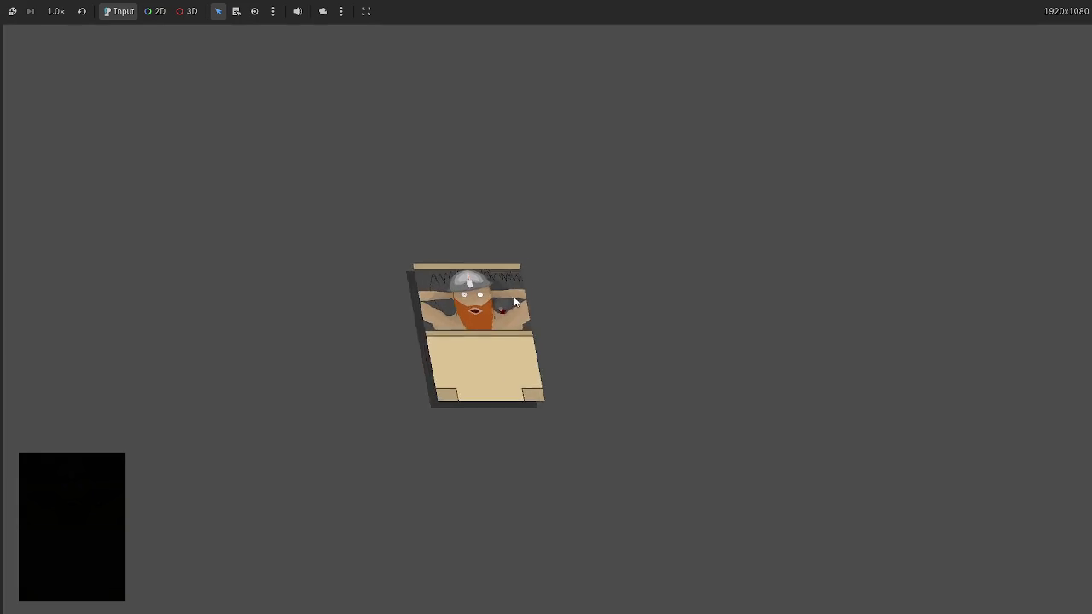
key(F8)
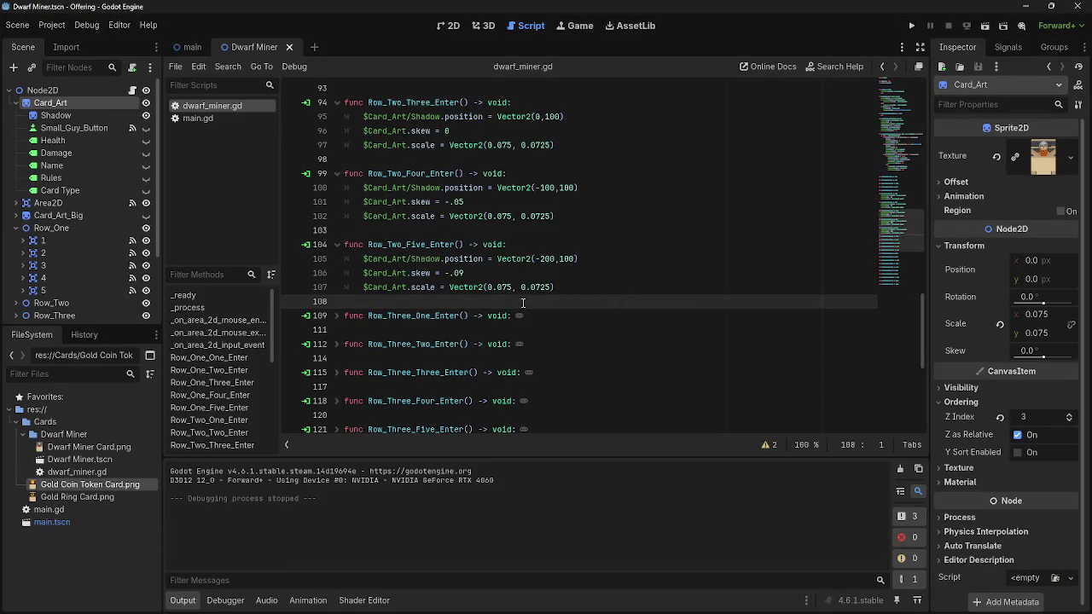
Edit the Row_Two hover scale x values, setting lines 92 and 102 to 0.074
click(508, 288)
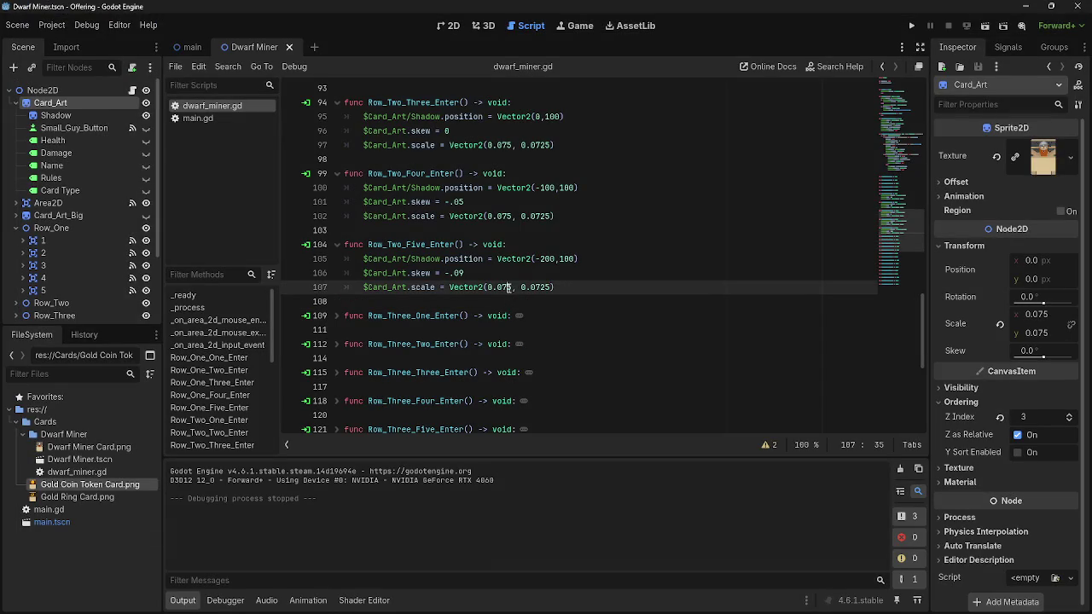
text(2)
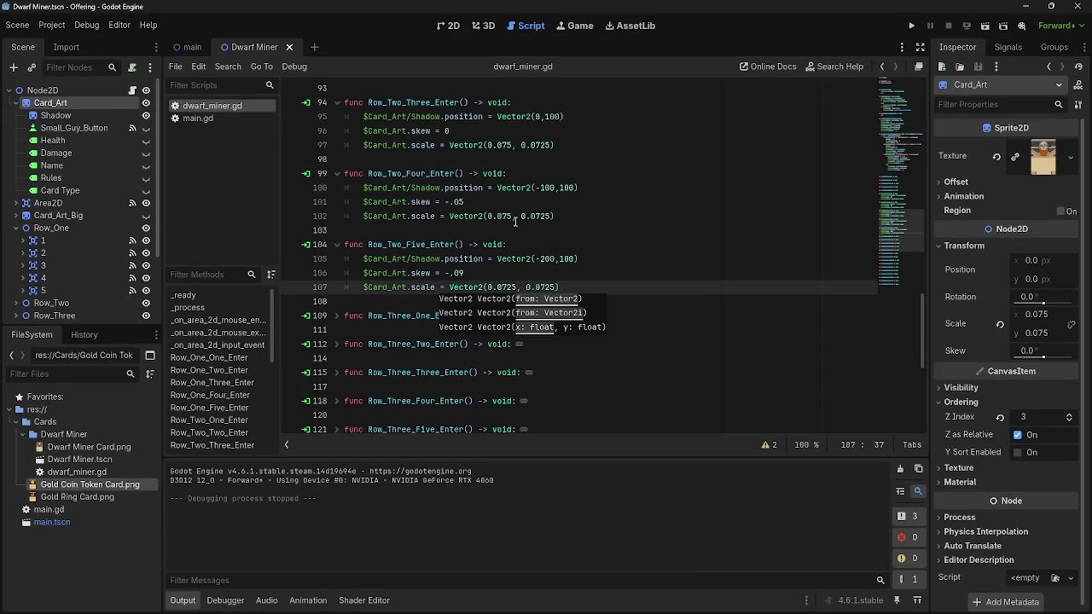
scroll(515, 220, up, 5)
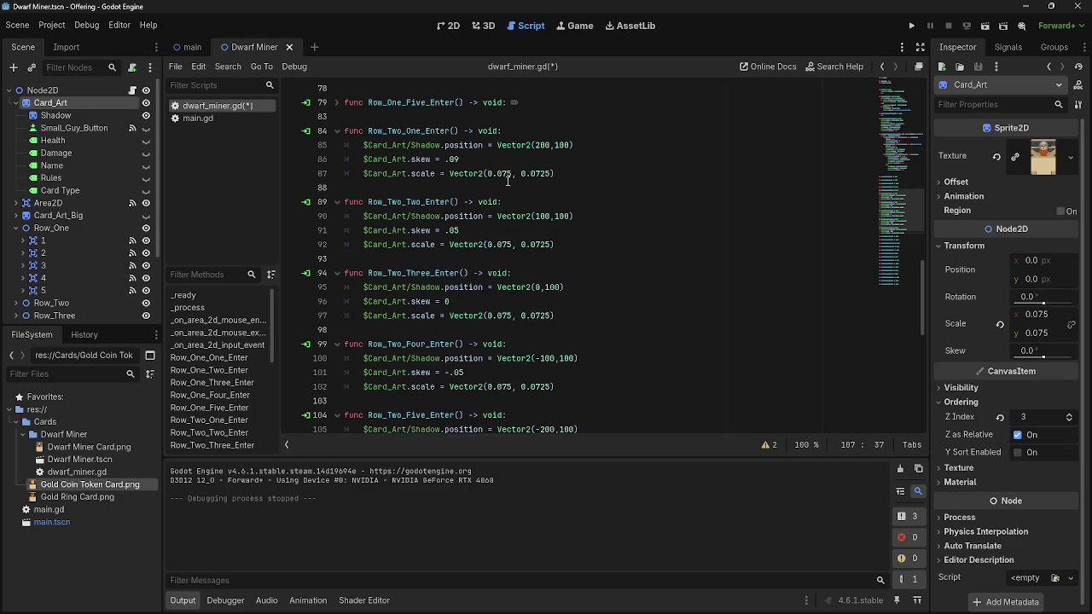
click(509, 175)
text(2)
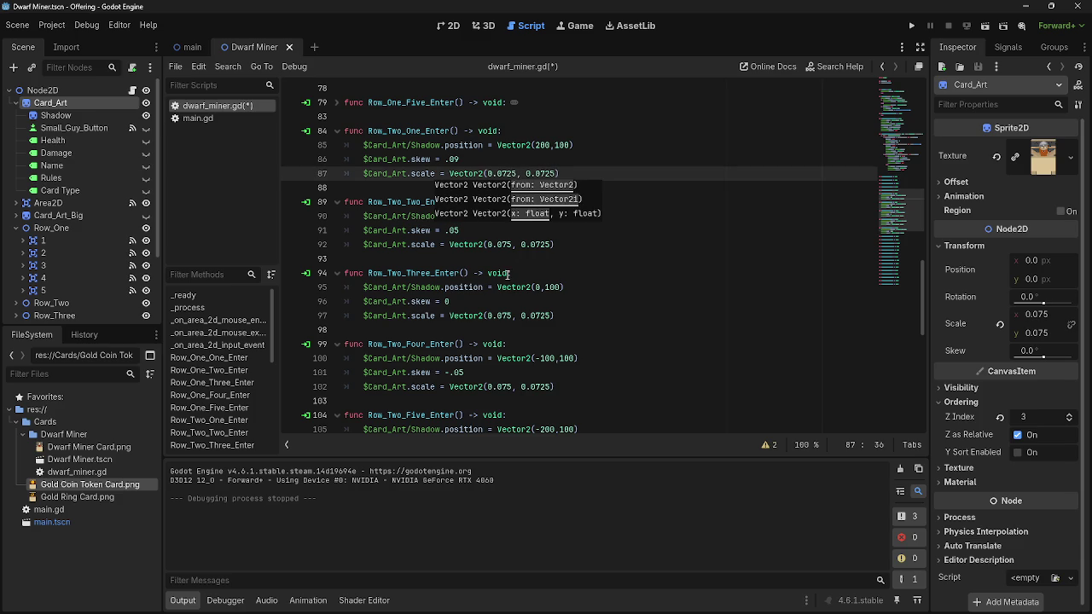
click(509, 273)
click(509, 245)
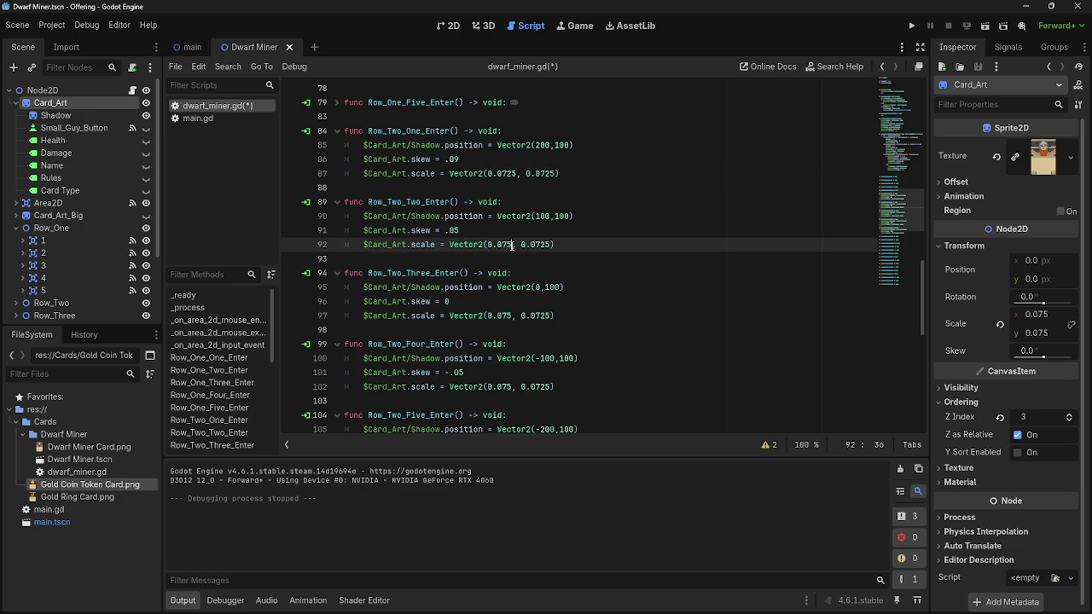
key(Delete)
text(4)
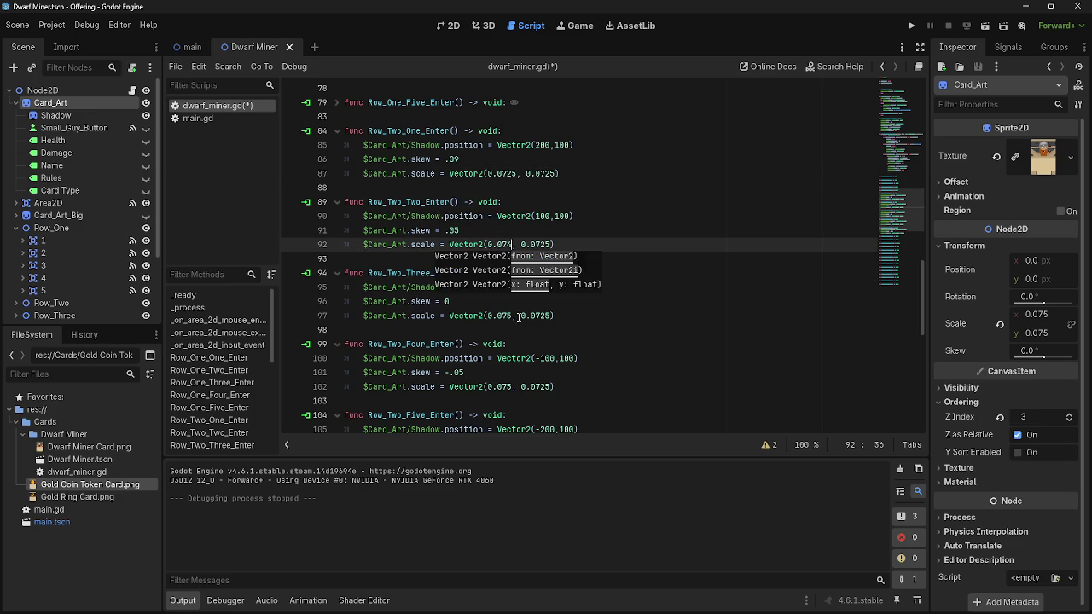
scroll(521, 338, down, 1)
click(509, 345)
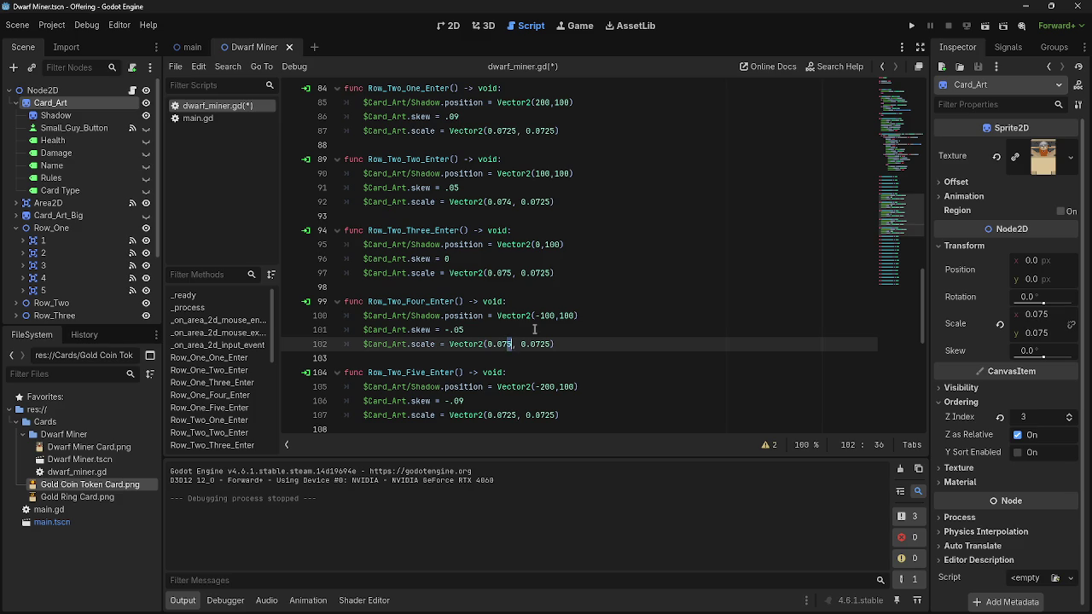
Run the game to test the hover effect, then stop it
key(F5)
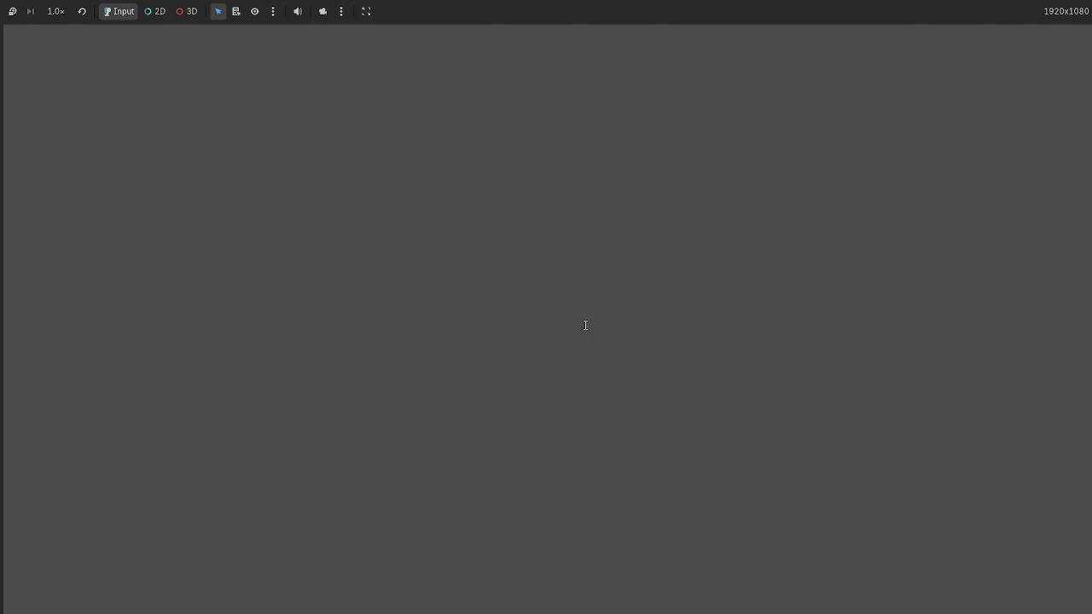
key(F8)
scroll(512, 324, up, 5)
click(337, 160)
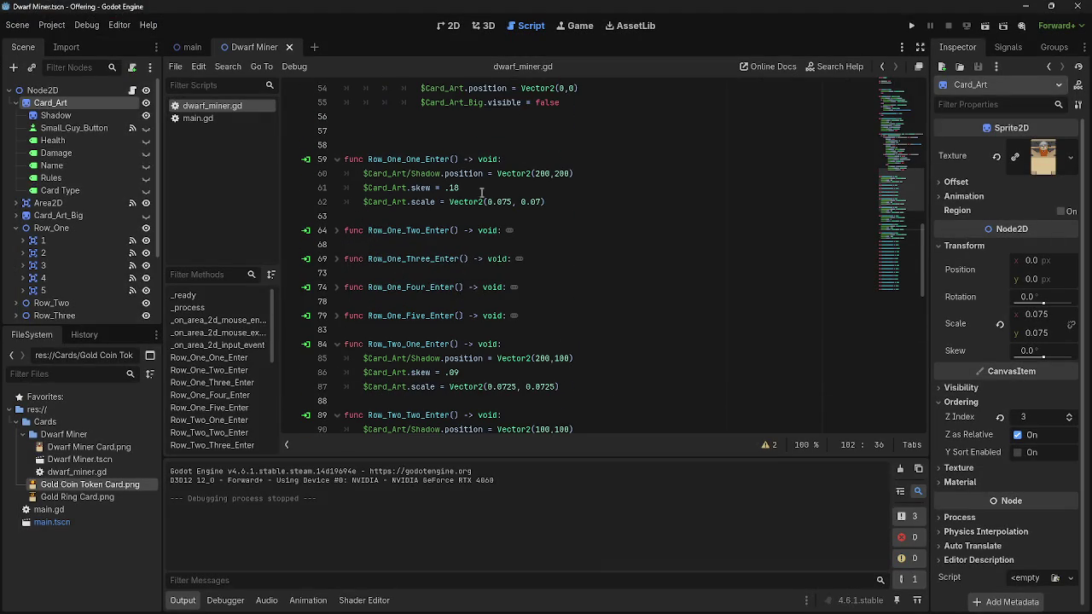
Set Row_One_One and Five scale x to 0.0725, Row_One_Two and Four to 0.074, then run
click(510, 202)
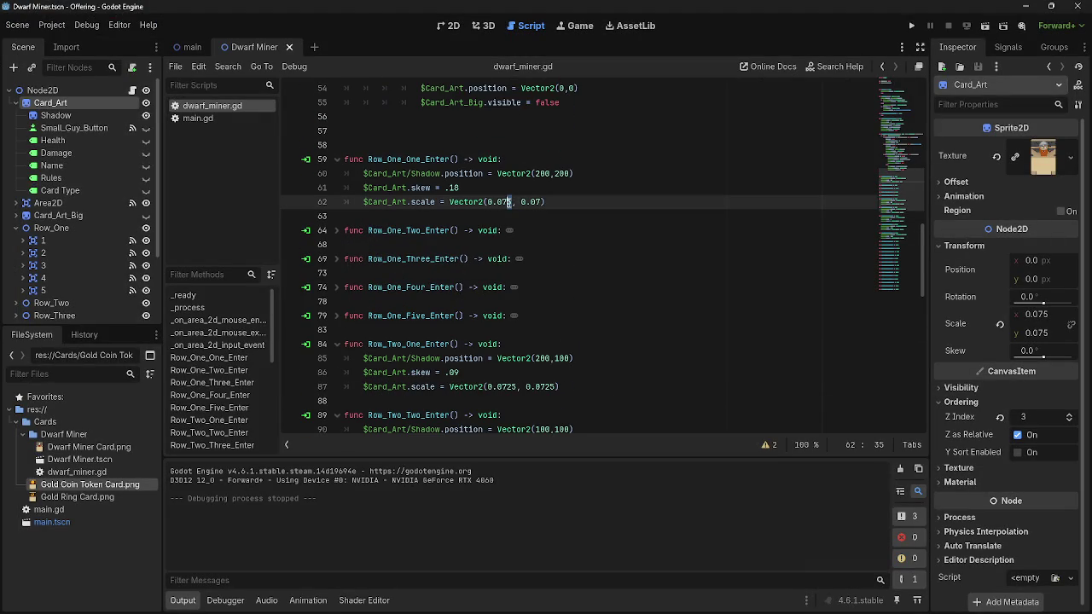
text(2)
key(Right)
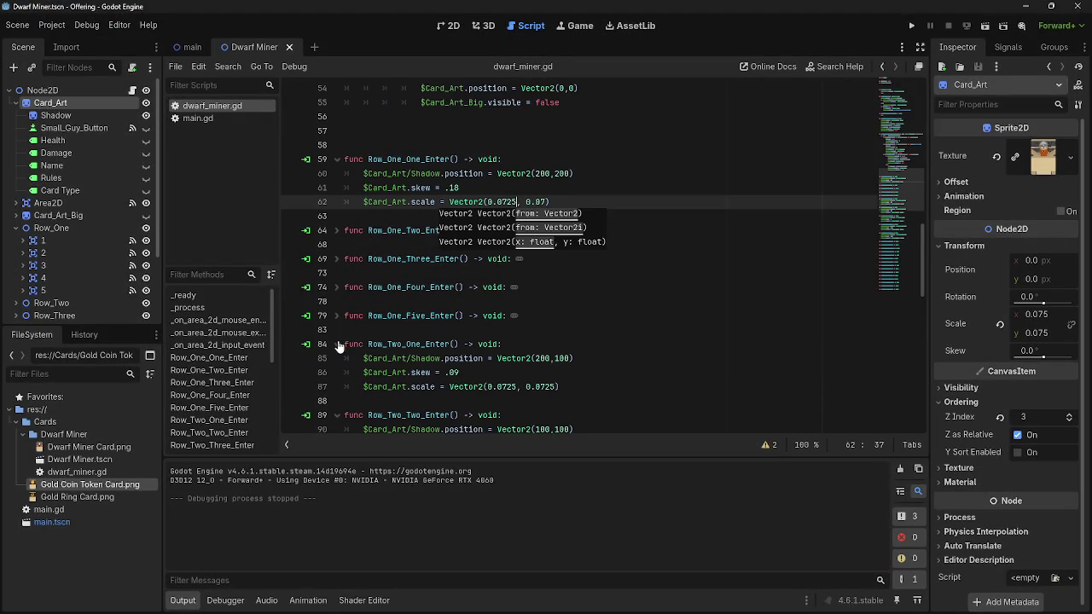
click(338, 316)
click(509, 358)
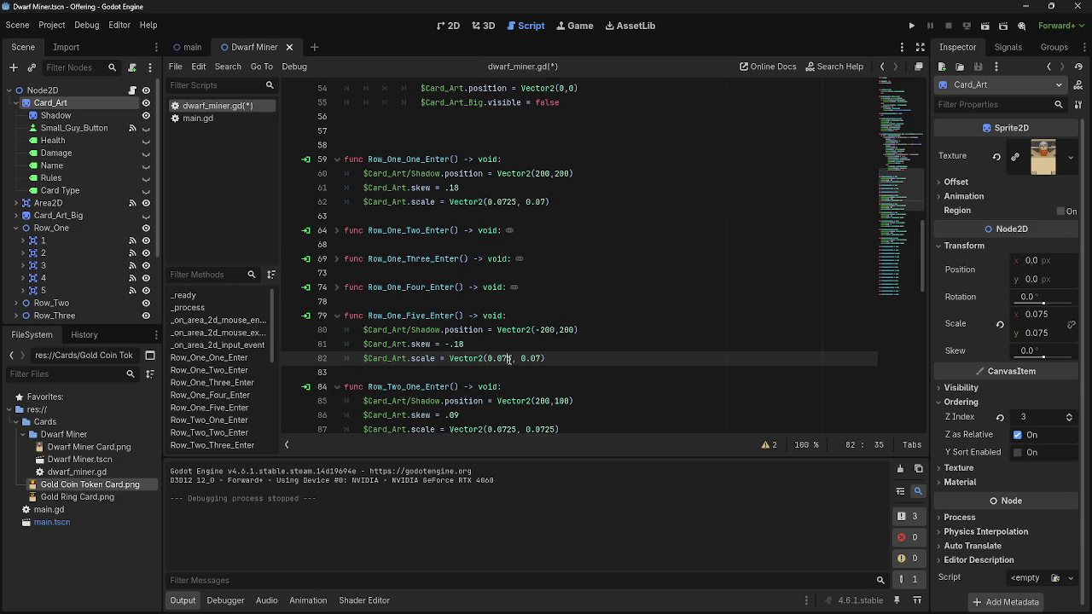
text(25)
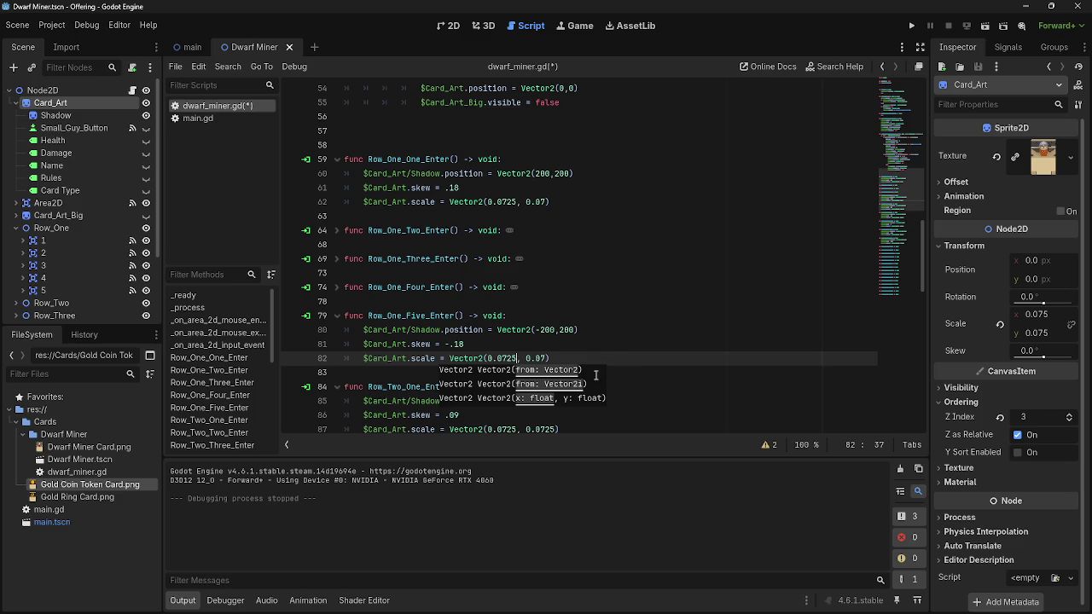
click(337, 288)
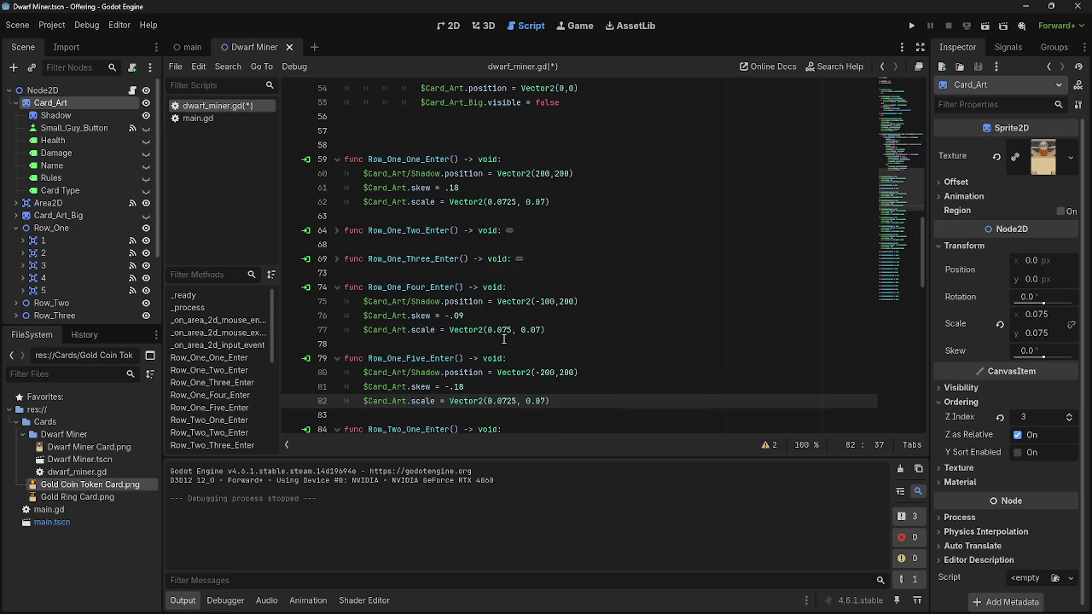
click(510, 330)
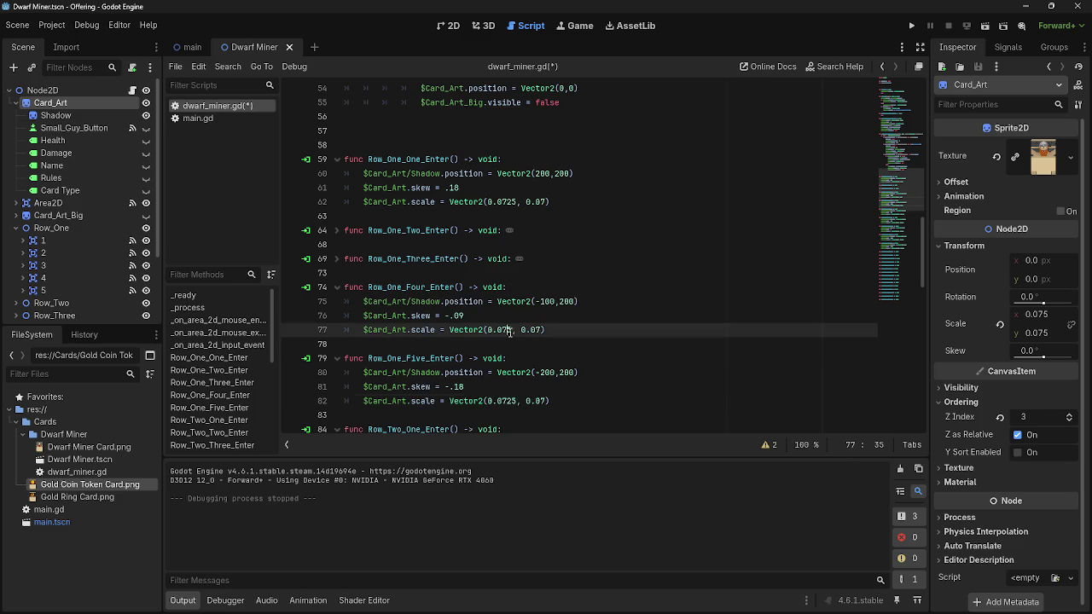
click(337, 230)
click(509, 272)
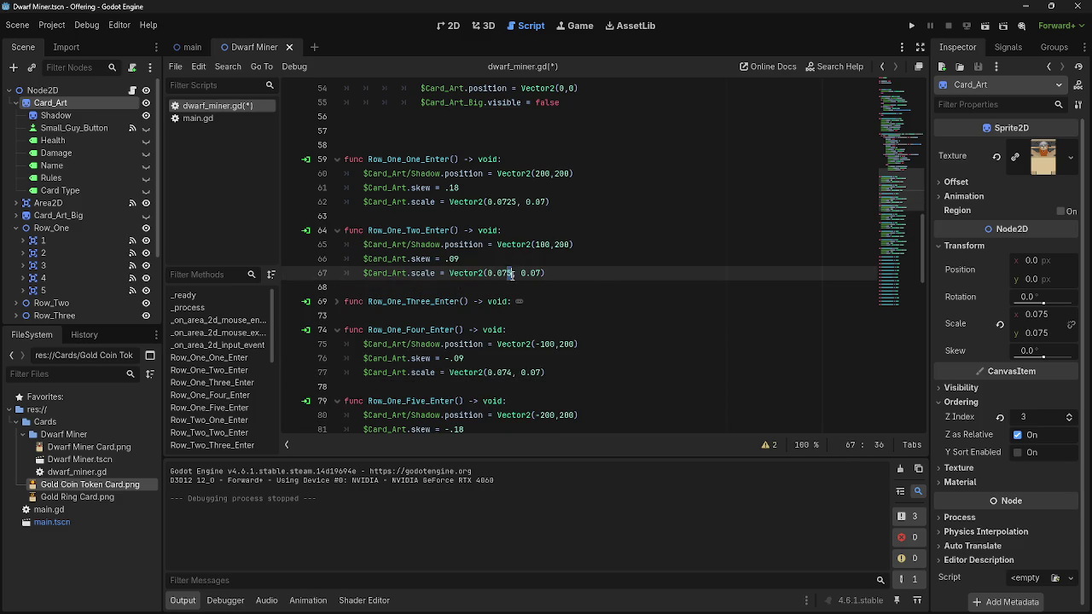
click(911, 26)
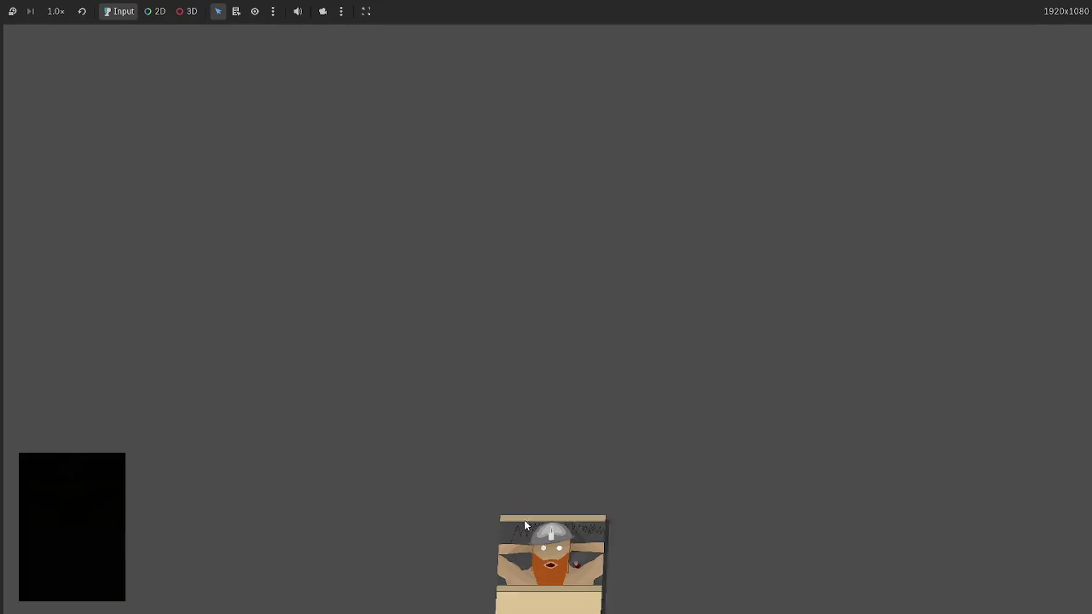
Drag the Dwarf Miner card across the board to check its tilt, then stop the game
drag(524, 520, 428, 277)
mouse_move(493, 280)
mouse_down()
mouse_move(544, 243)
mouse_move(551, 253)
mouse_up()
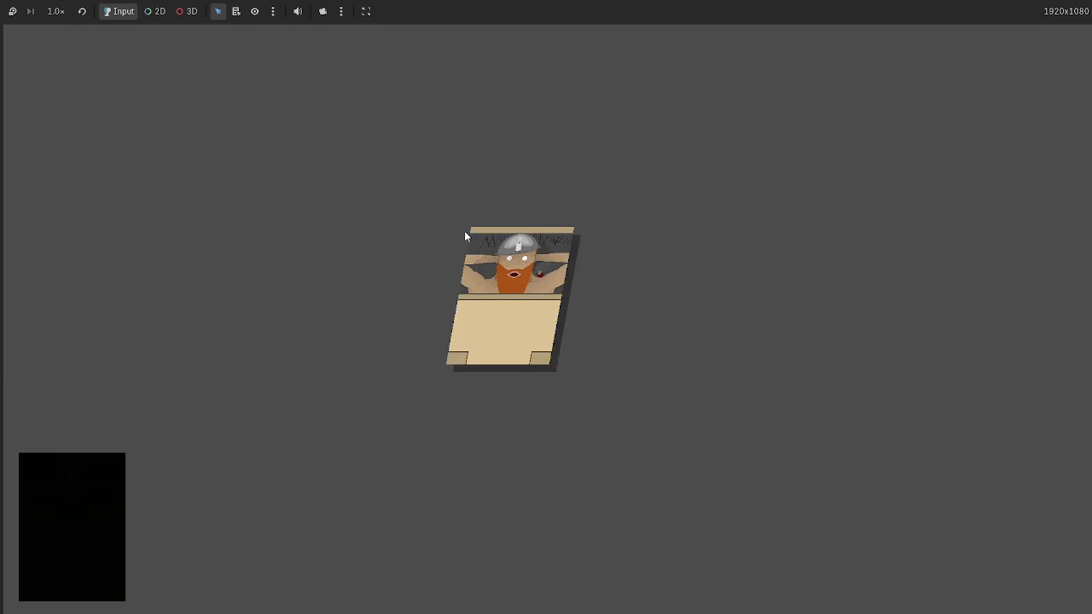
key(F8)
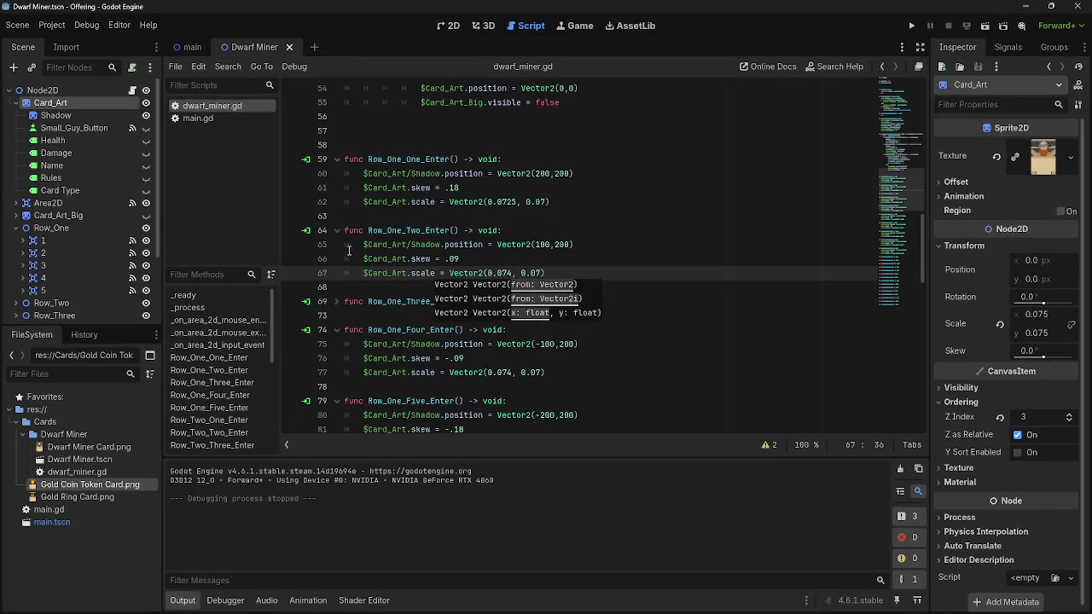
click(337, 231)
Fold the Row_One enter functions and Row_Two_One_Enter after rechecking its values
click(337, 161)
click(337, 217)
click(336, 245)
click(338, 274)
click(337, 301)
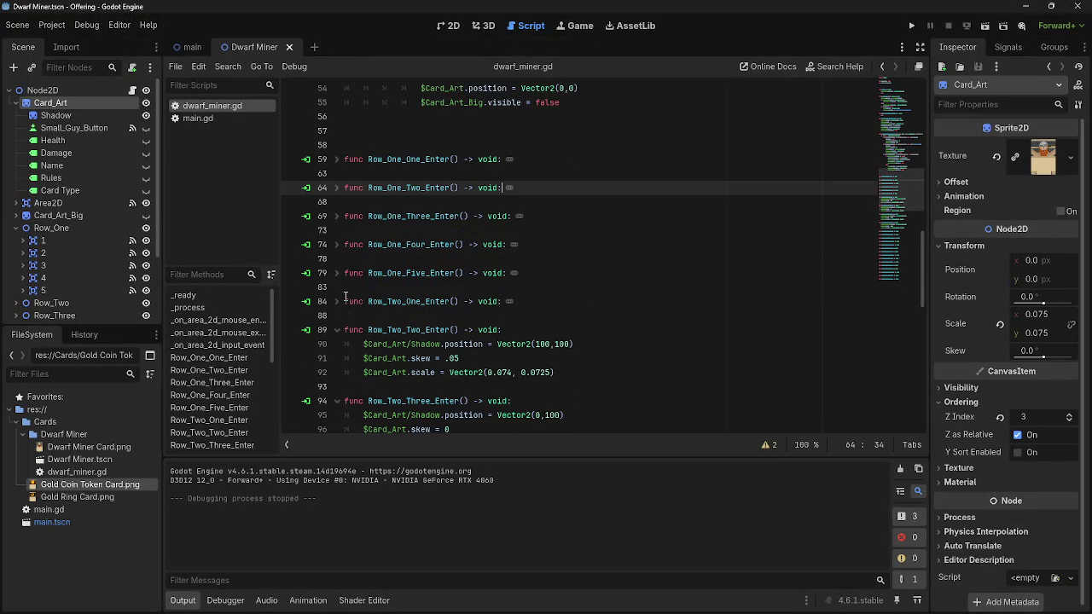
scroll(353, 295, down, 1)
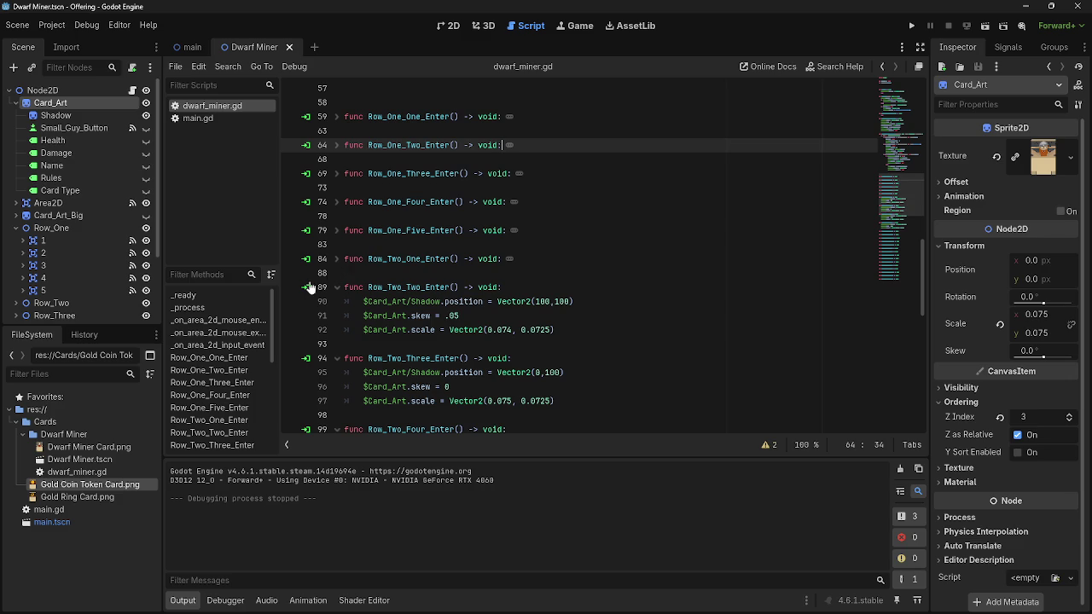
click(337, 258)
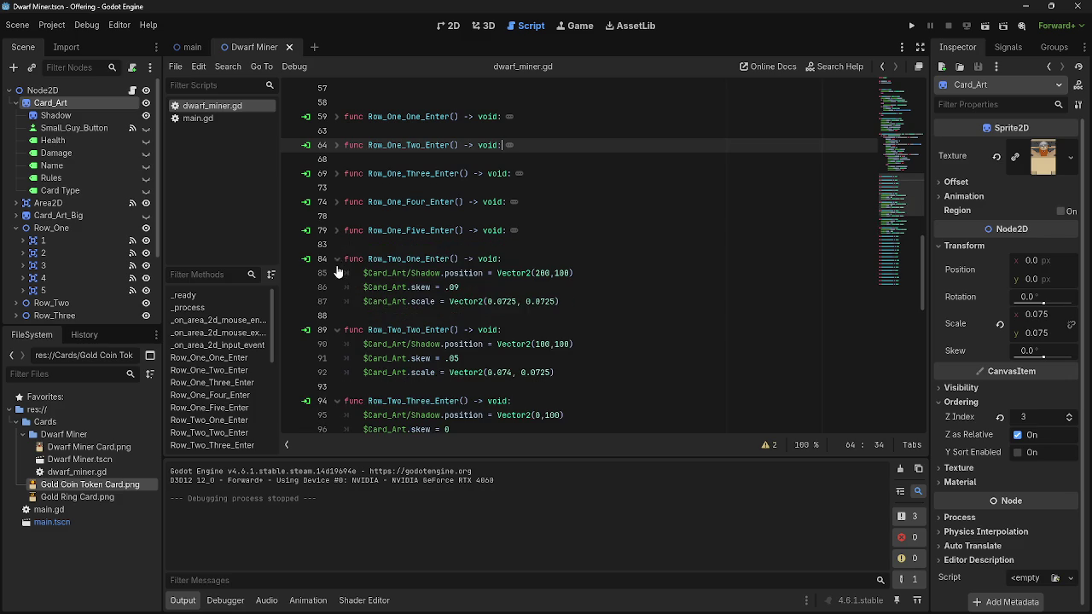
click(337, 258)
Fold the remaining Row_Two enter functions and unfold Row_Three_One_Enter
click(337, 287)
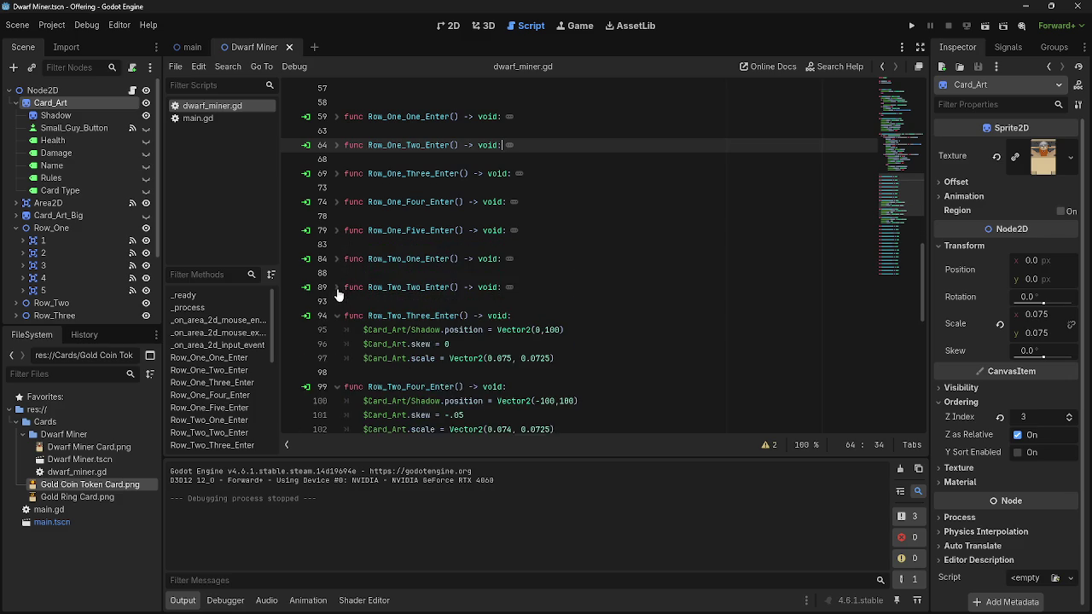
scroll(333, 273, down, 2)
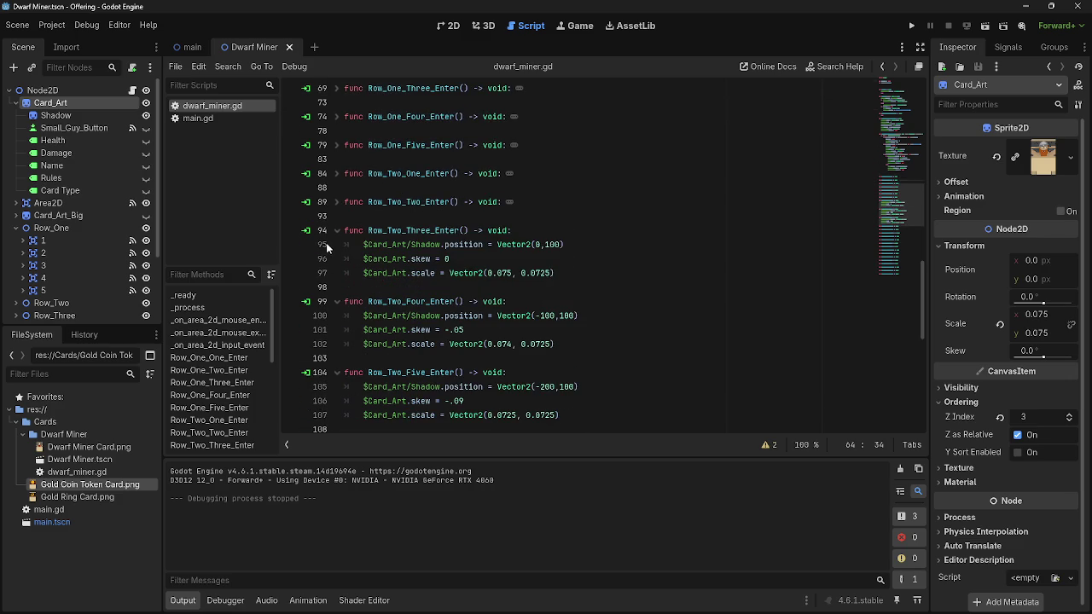
click(337, 230)
click(385, 218)
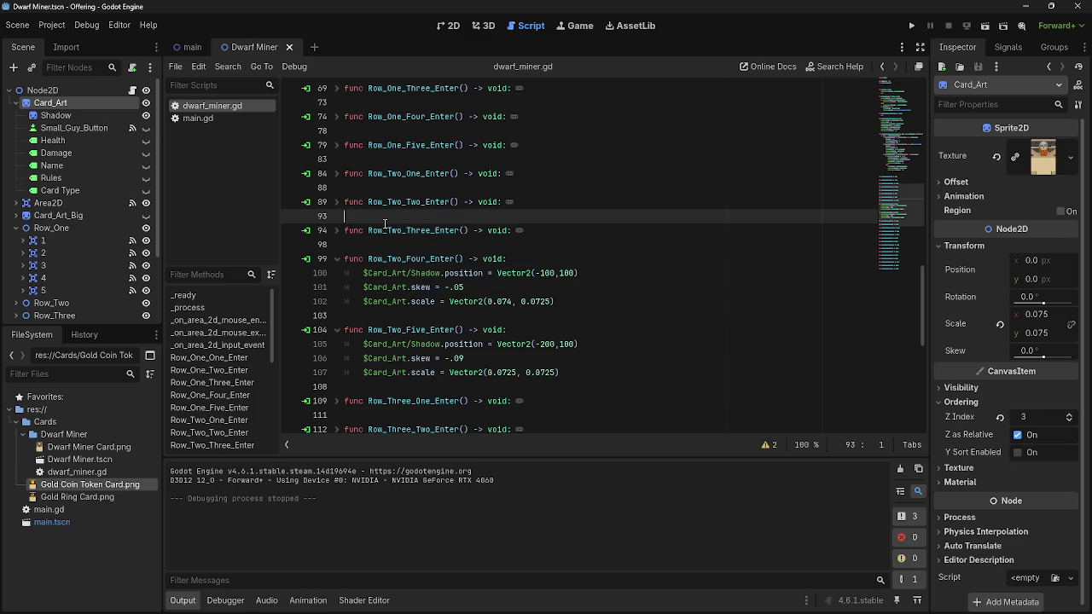
click(337, 259)
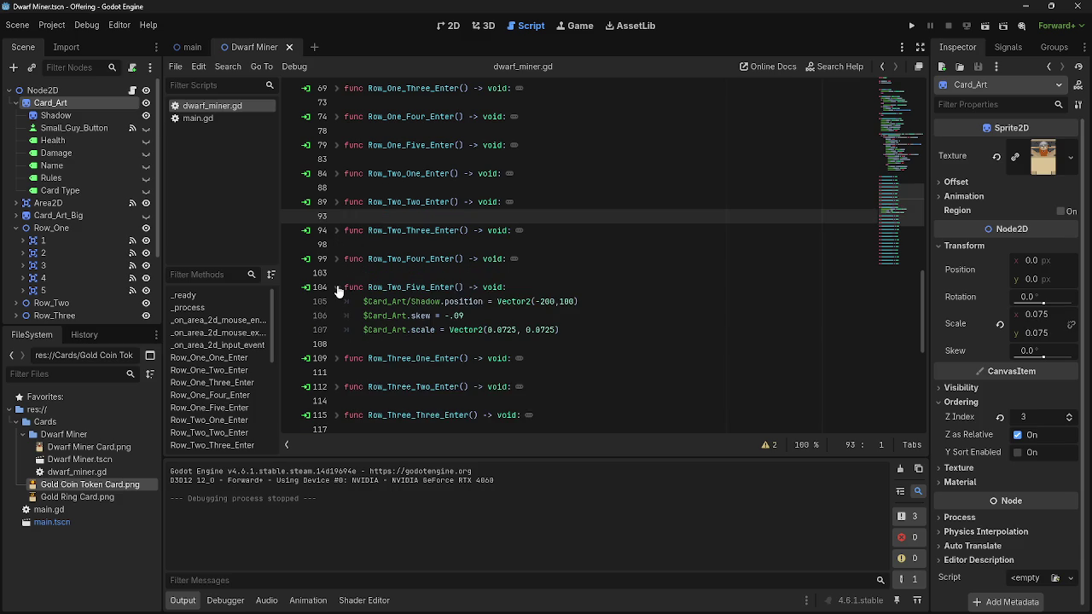
click(337, 287)
click(336, 315)
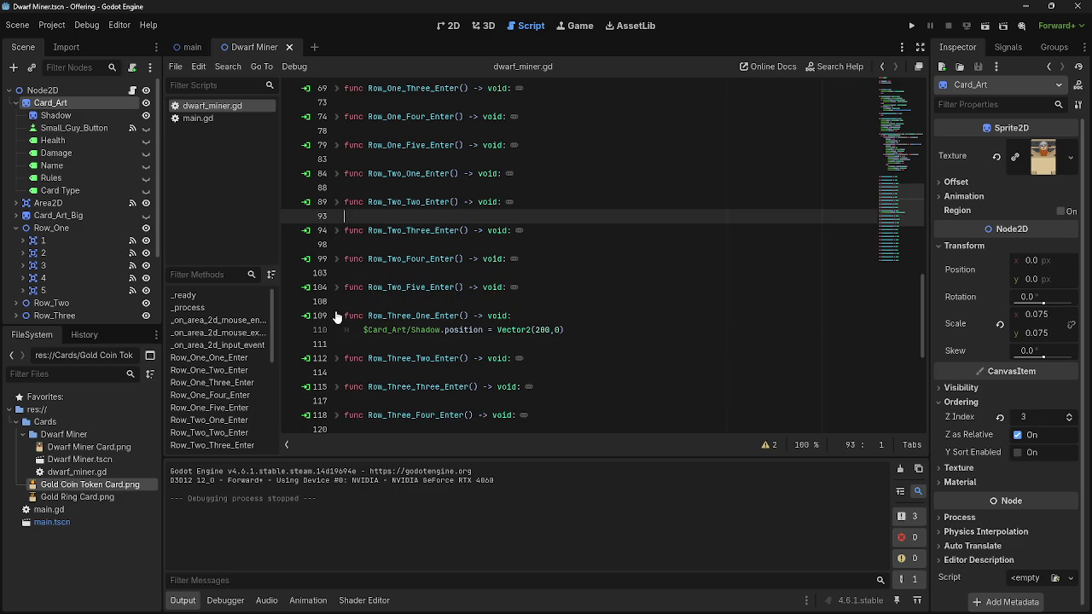
Paste the skew and scale lines into Row_Three_One_Enter, set skew to 0 and tweak the line 112 scale
click(591, 330)
key(Return)
text($Card_Art.skew = .05 	$Card_Art.scale = Vector2(0.075, 0.0725))
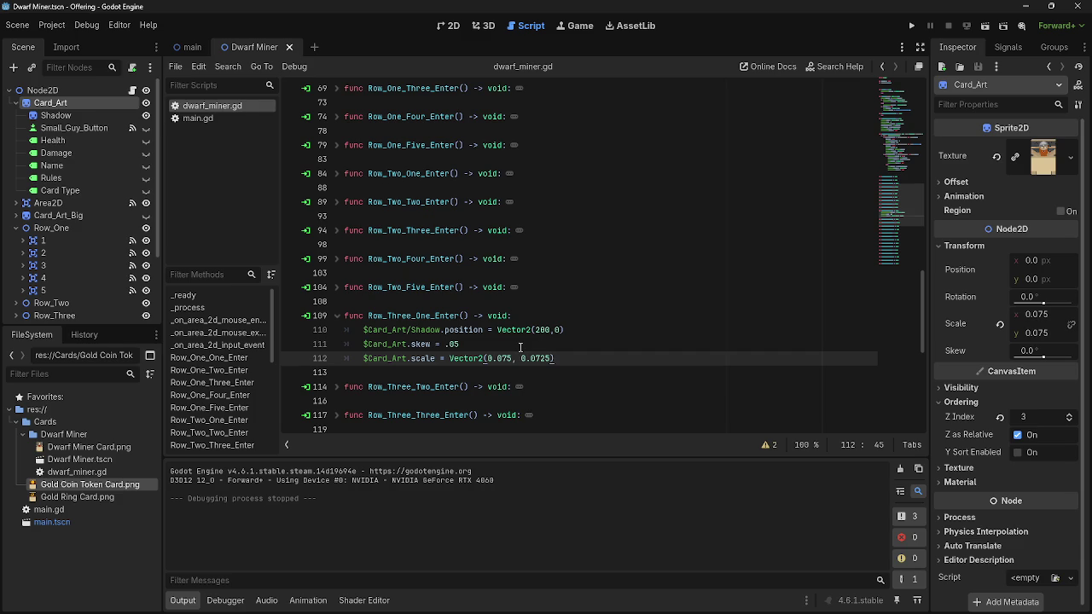
click(459, 344)
drag(460, 343, 445, 344)
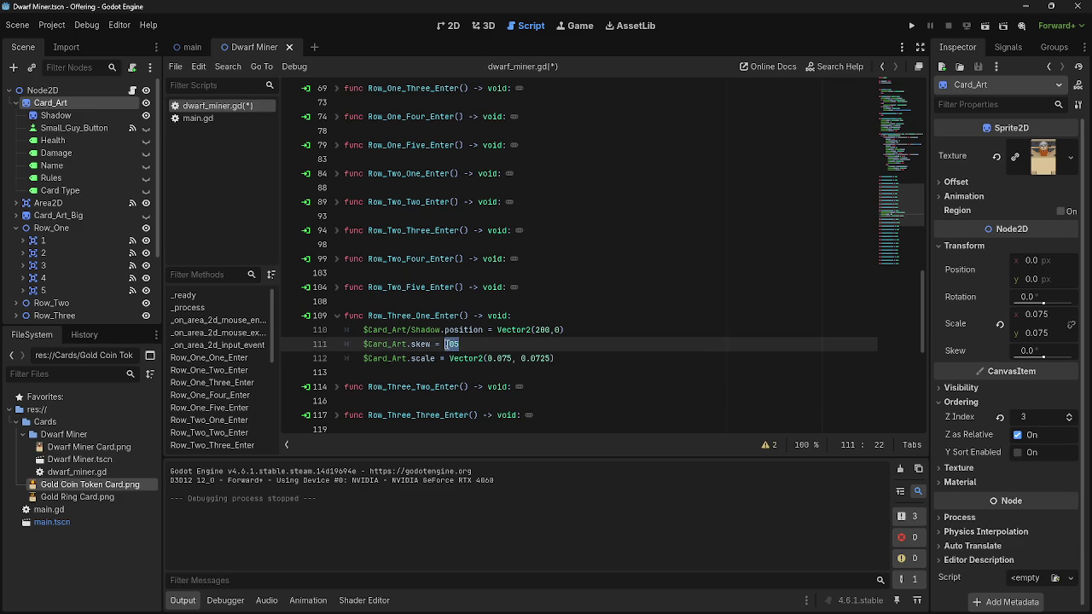
text(0)
scroll(568, 347, down, 1)
click(511, 315)
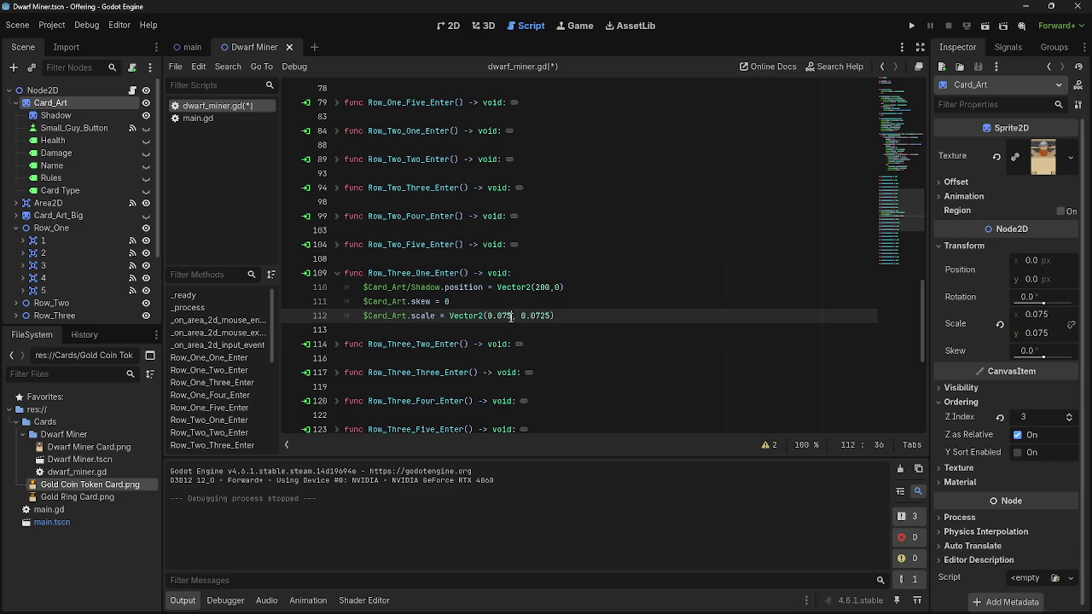
click(554, 316)
click(546, 317)
text(5)
click(568, 316)
scroll(388, 213, up, 3)
scroll(597, 256, down, 2)
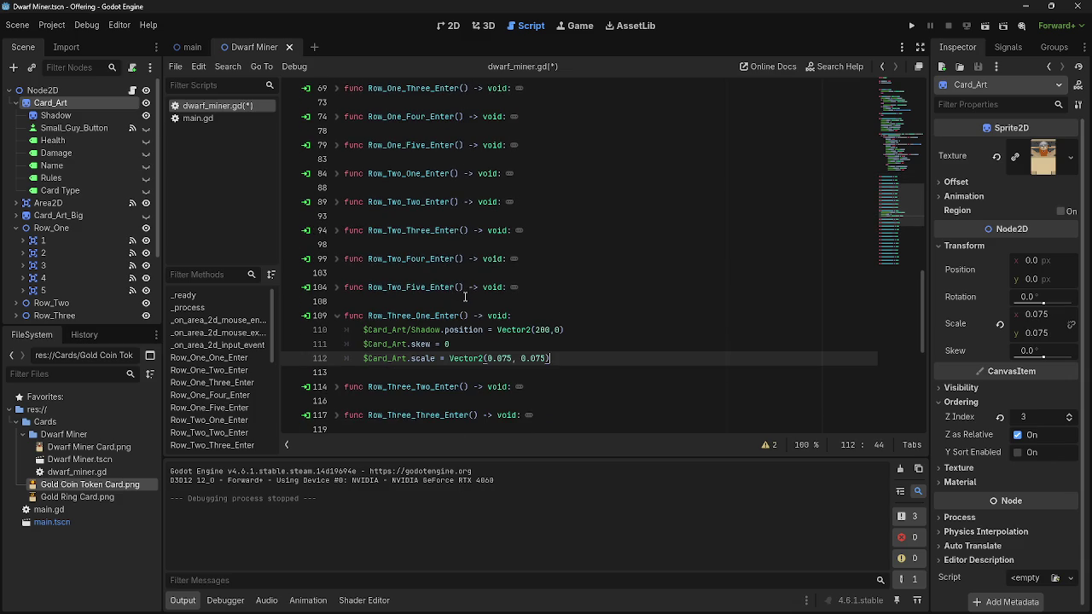
scroll(538, 329, up, 7)
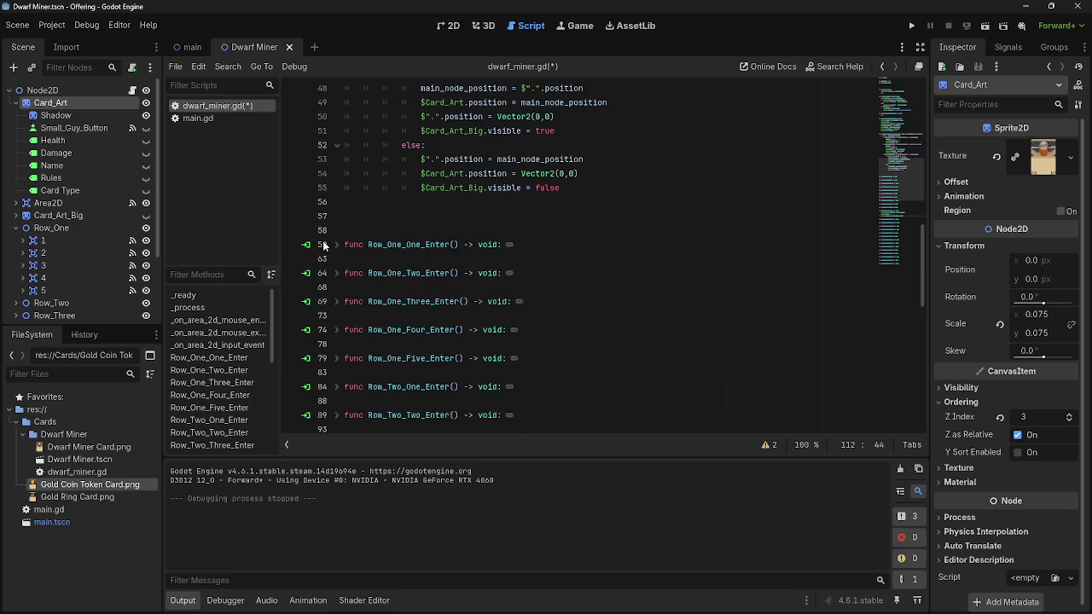
scroll(480, 343, down, 7)
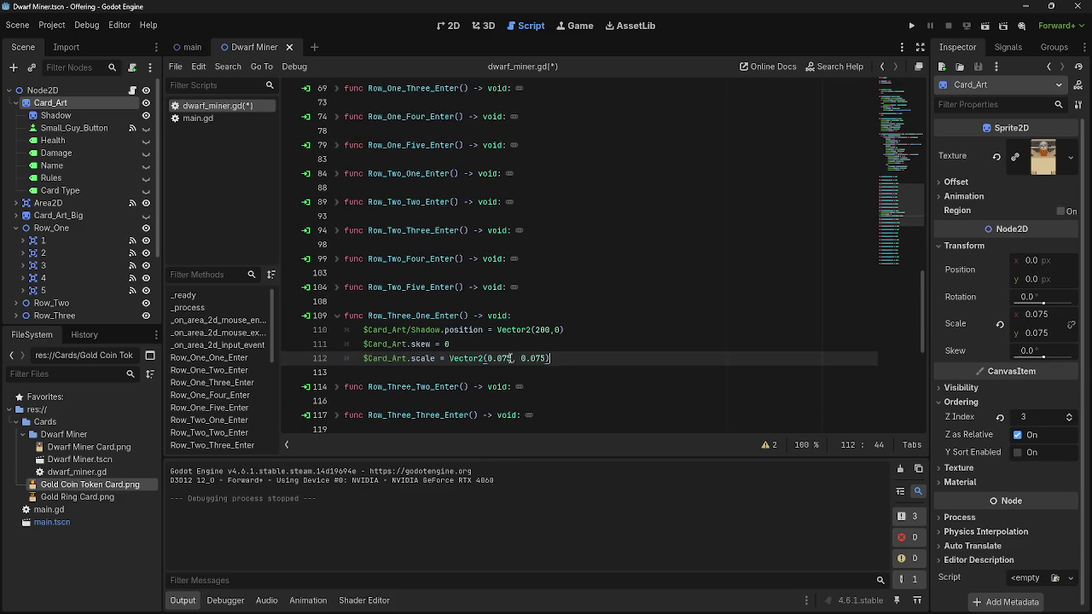
key(BackSpace)
text(25)
scroll(353, 385, down, 1)
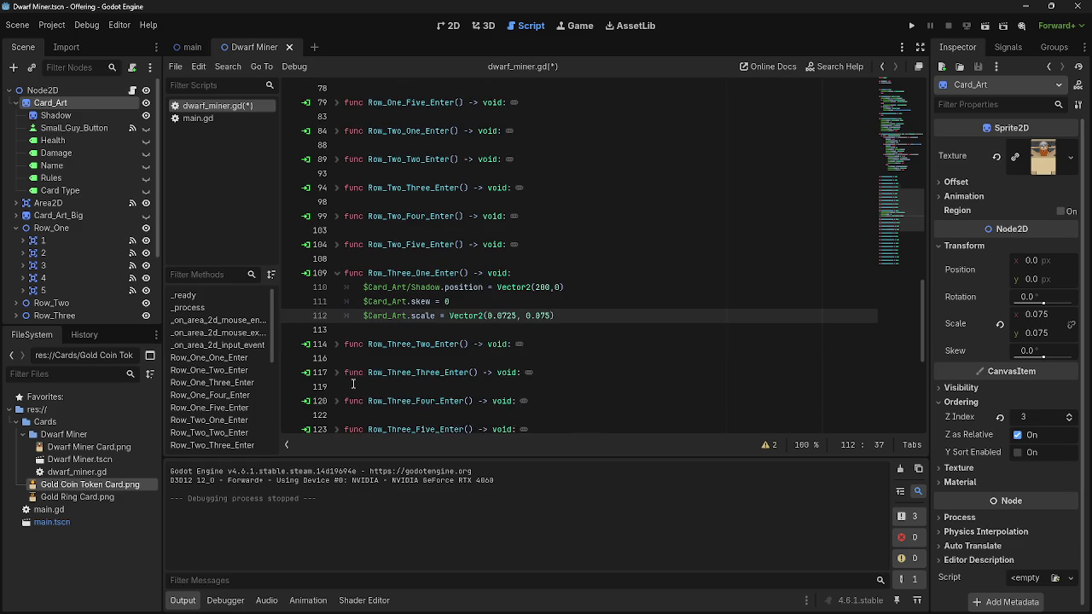
Paste the skew and scale lines into Row_Three_Two_Enter, changing the x scale digit to 4
click(336, 345)
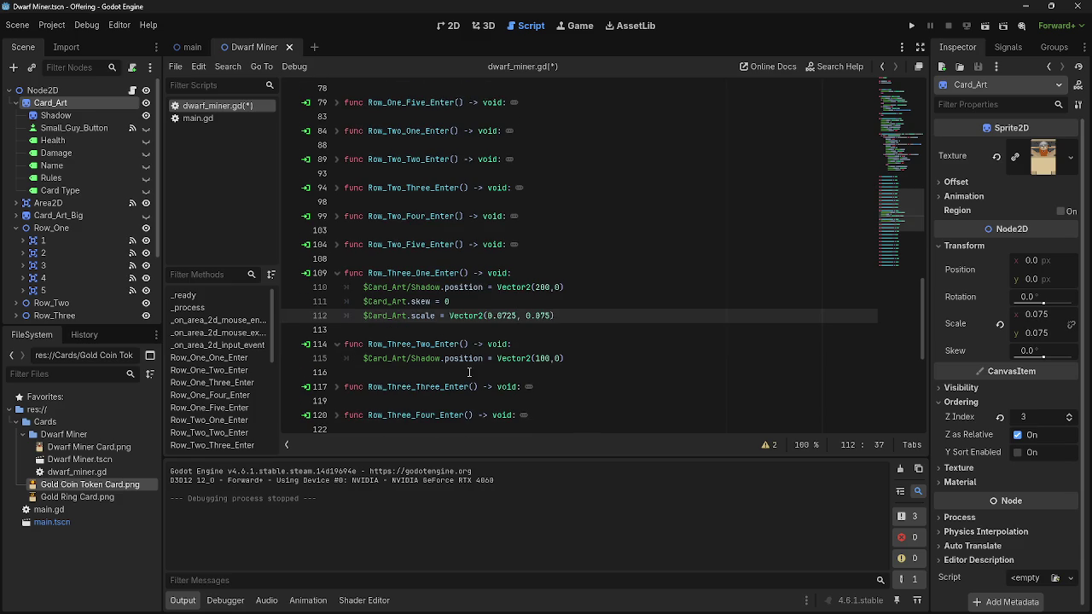
click(638, 358)
key(Down)
text($Card_Art.skew = .05 	$Card_Art.scale = Vector2(0.075, 0.0725))
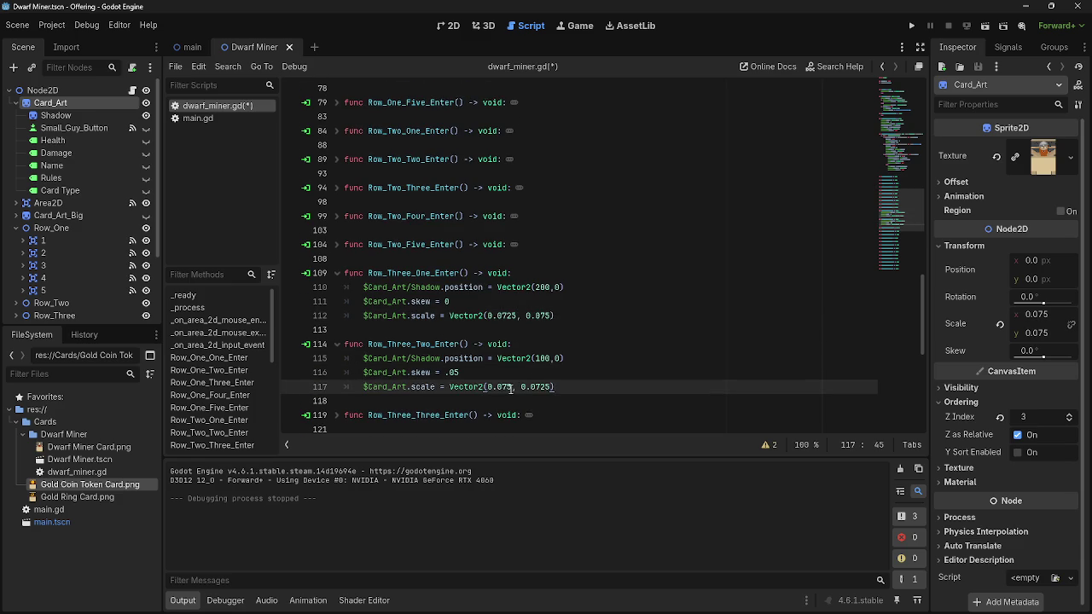
key(Delete)
text(4)
scroll(330, 322, down, 2)
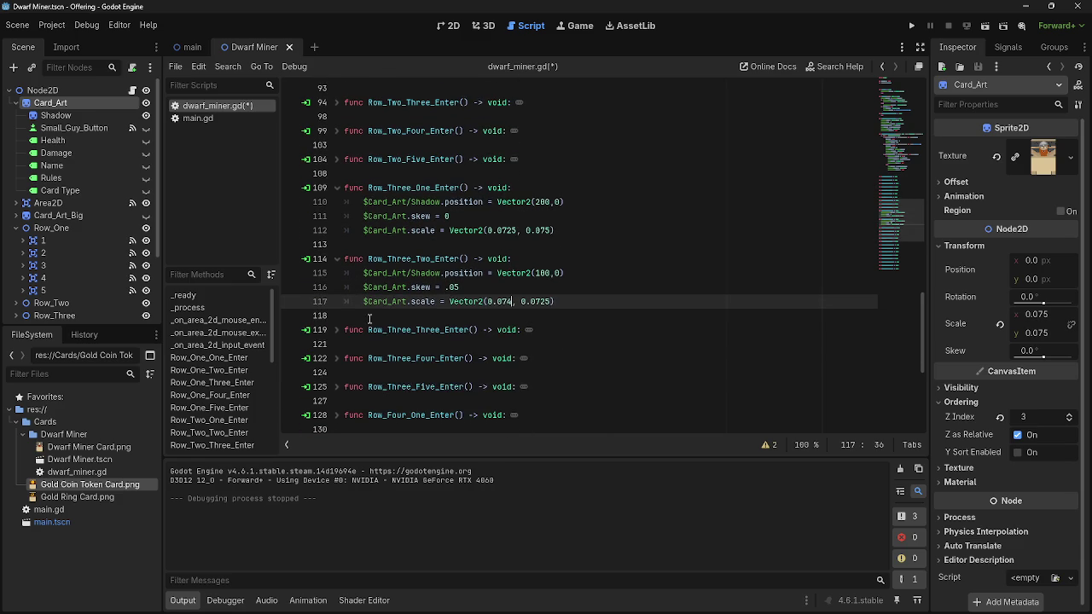
Paste the skew and scale lines into Row_Three_Three_Enter and Row_Three_Four_Enter
click(336, 329)
click(589, 346)
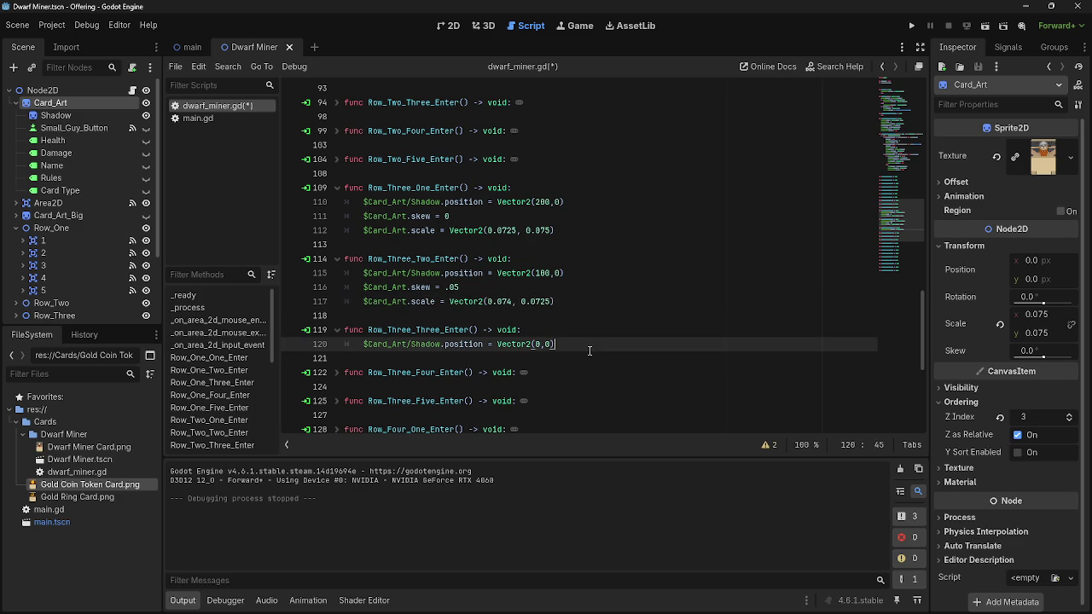
key(Return)
text($Card_Art.skew = .05 	$Card_Art.scale = Vector2(0.075, 0.0725))
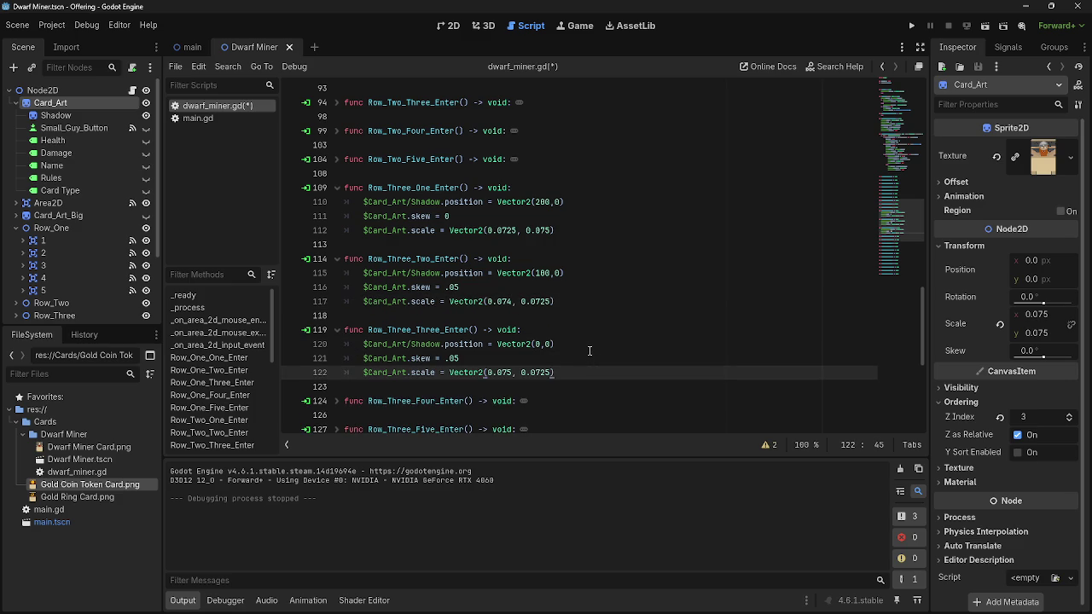
scroll(582, 324, down, 1)
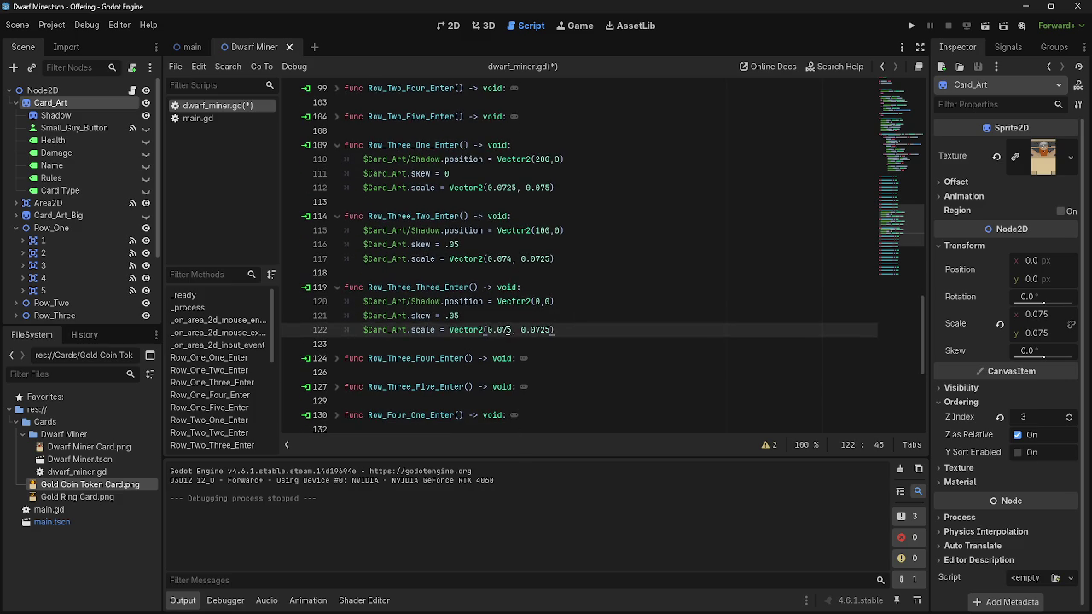
click(598, 330)
click(337, 359)
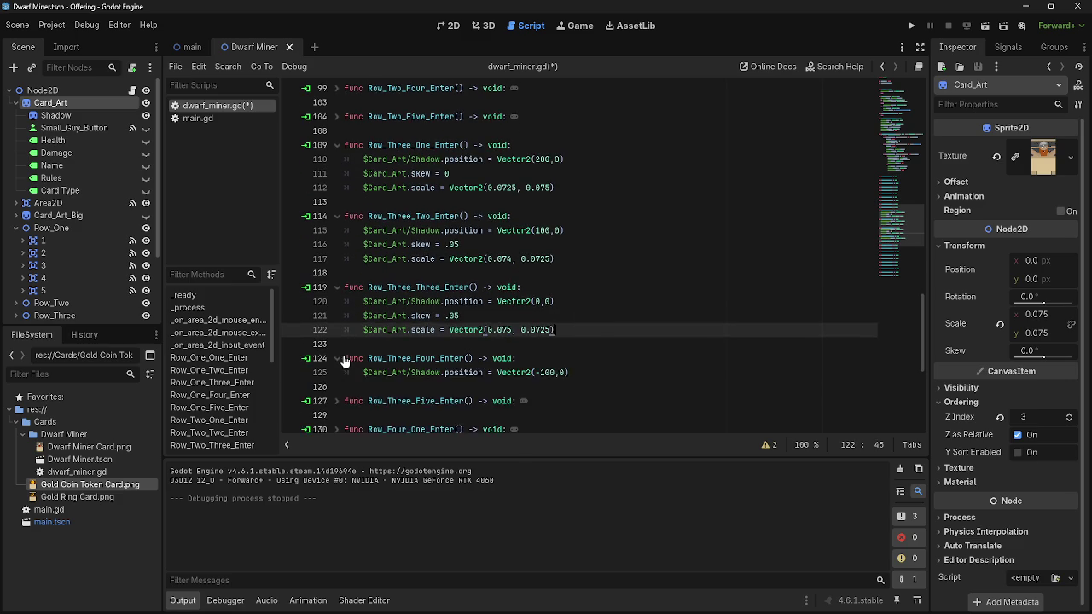
scroll(504, 340, down, 2)
click(580, 286)
key(Return)
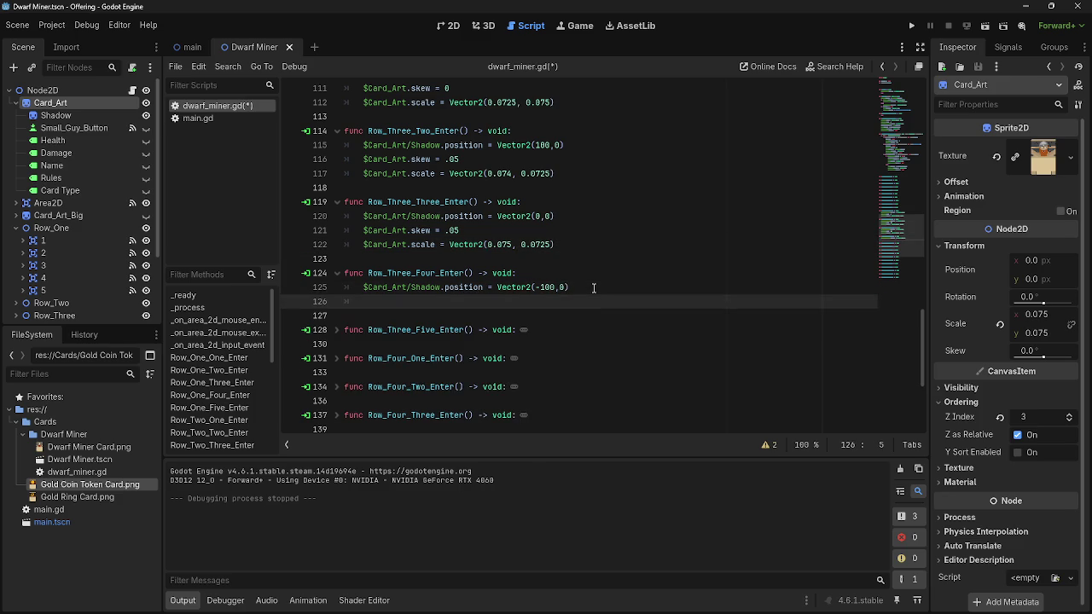
text($Card_Art.skew = .05 	$Card_Art.scale = Vector2(0.075, 0.0725))
Set the skew to 0 on lines 116, 121 and 126, and change line 127's 0.075 to 0.074
click(509, 315)
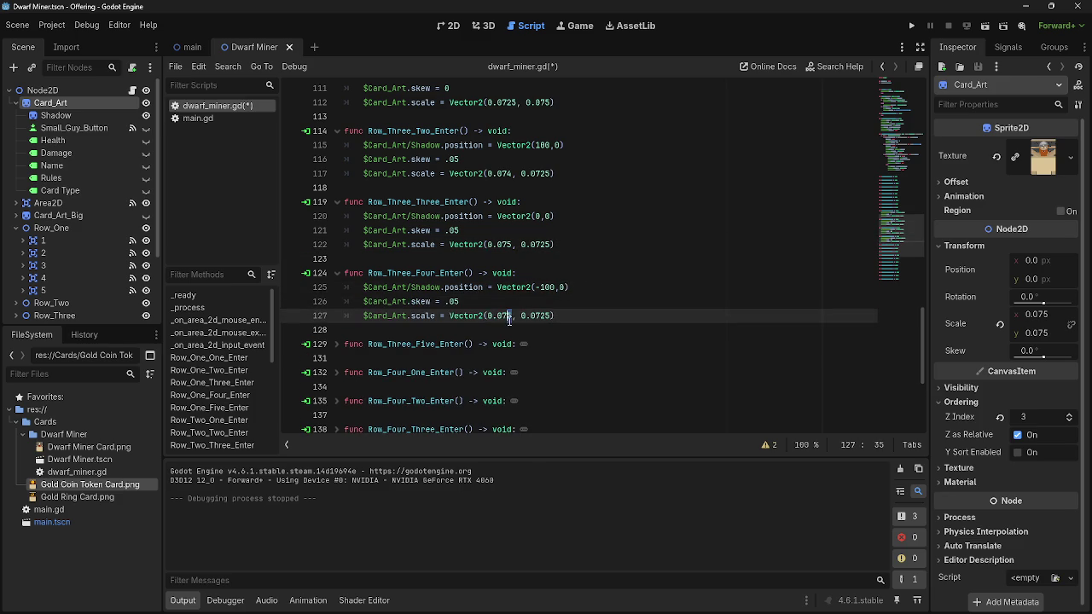
click(458, 300)
key(shift+Left)
key(shift+Left)
key(shift+Left)
text(0)
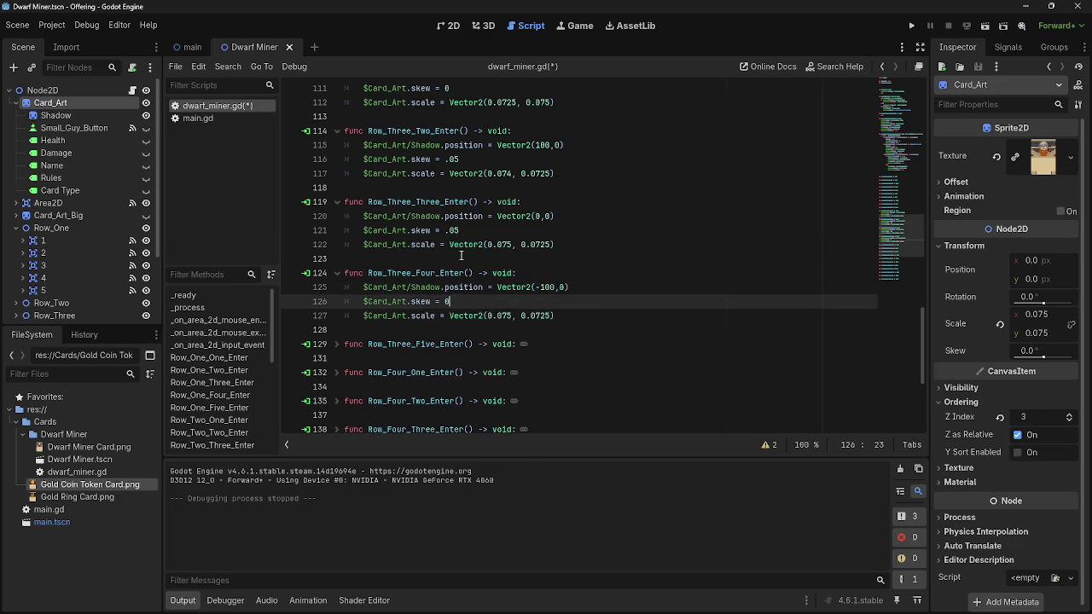
click(458, 231)
key(shift+Left)
key(shift+Left)
key(shift+Left)
text(0)
scroll(472, 292, up, 3)
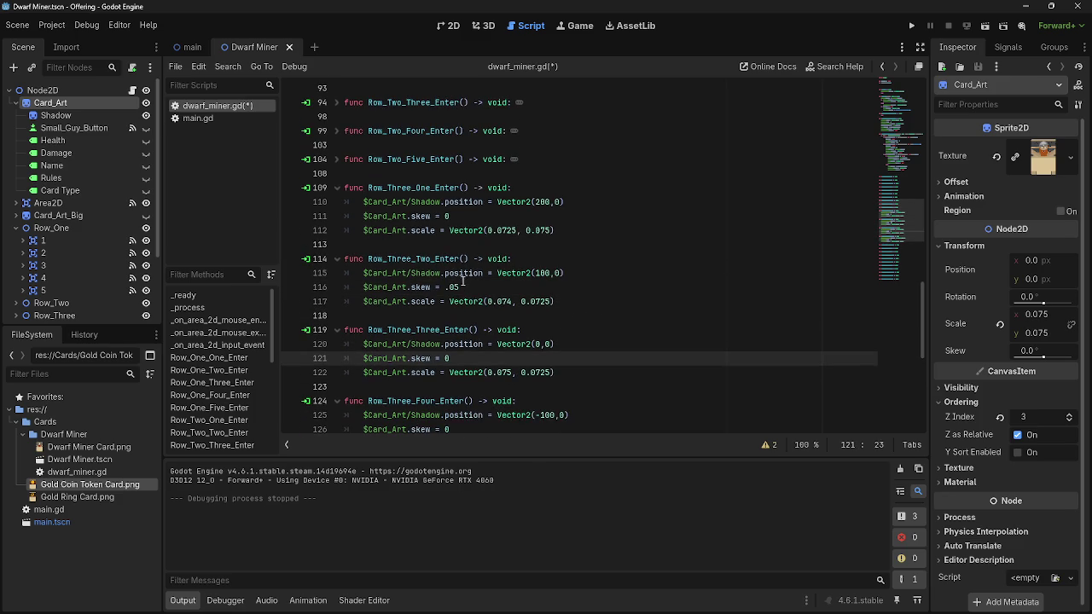
click(461, 286)
key(shift+Left)
key(shift+Left)
key(shift+Left)
text(0)
scroll(524, 302, down, 2)
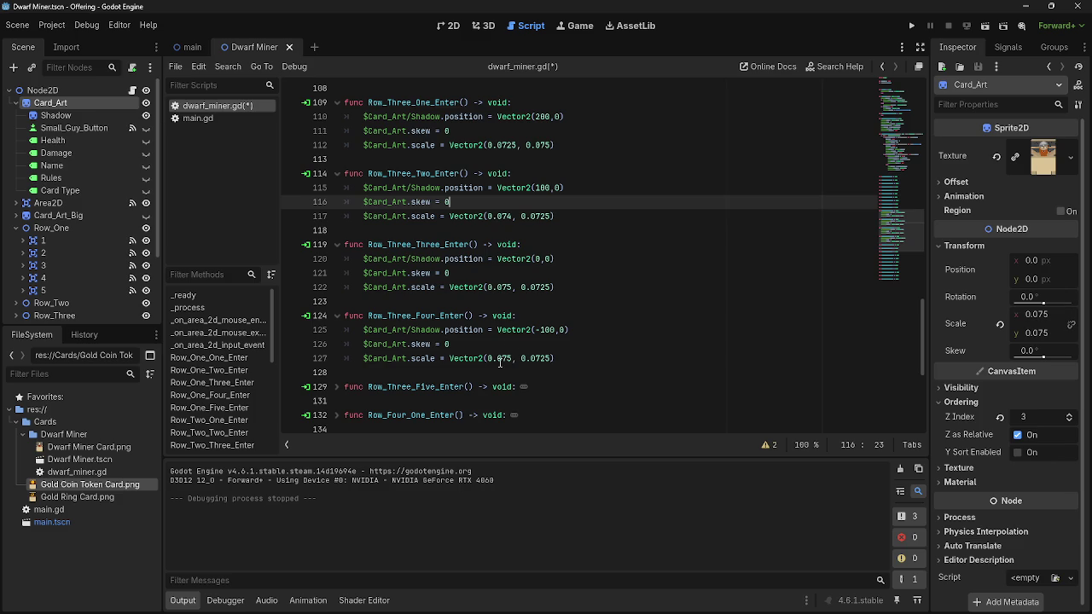
click(502, 359)
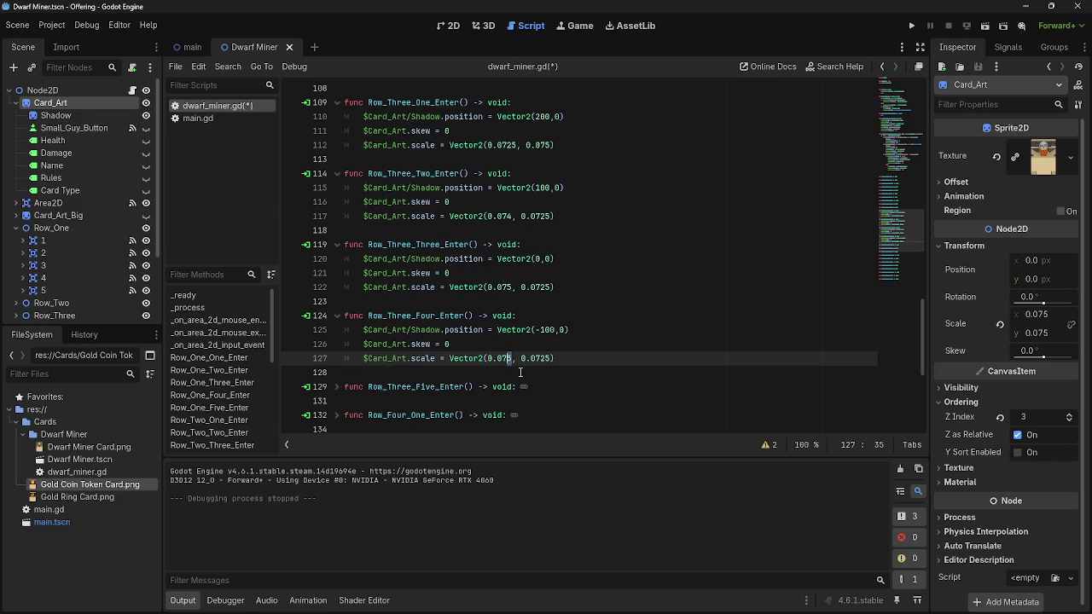
key(Delete)
text(4)
Paste the skew and scale lines into Row_Three_Five_Enter with skew 0, then run the game
click(337, 387)
click(607, 402)
key(Return)
text($Card_Art.skew = .05 	$Card_Art.scale = Vector2(0.075, 0.0725))
scroll(607, 393, down, 1)
click(455, 367)
key(BackSpace)
key(BackSpace)
key(Delete)
text(0)
click(508, 381)
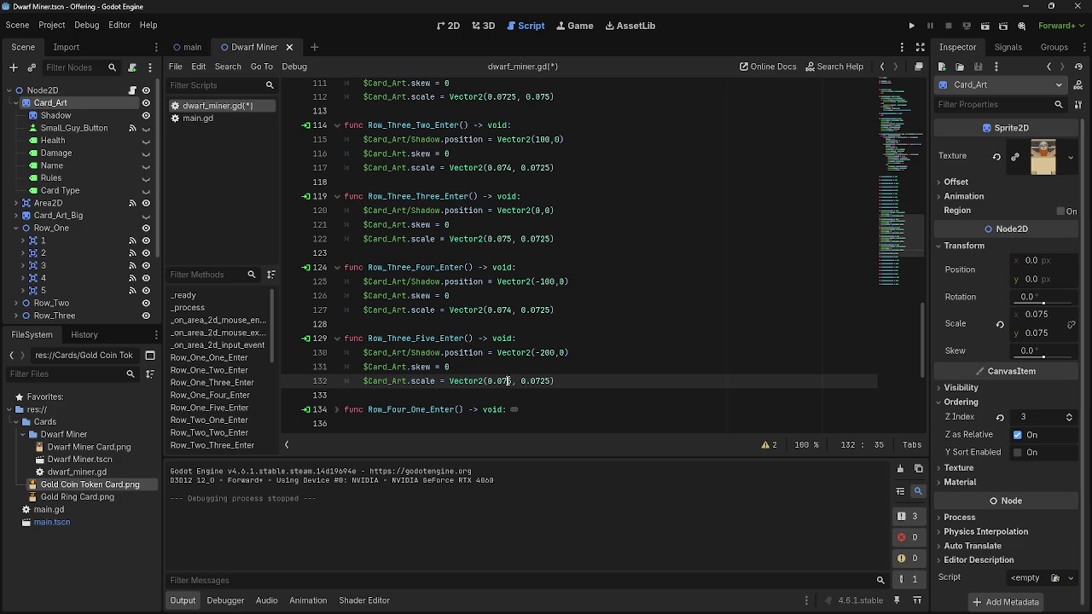
scroll(529, 391, up, 1)
scroll(512, 396, down, 1)
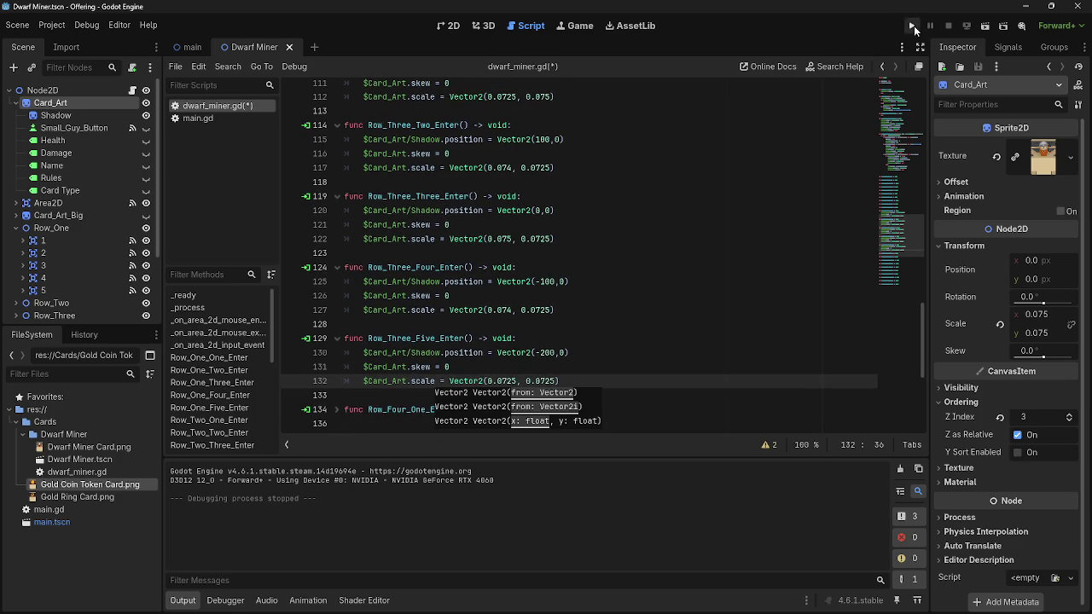
click(911, 26)
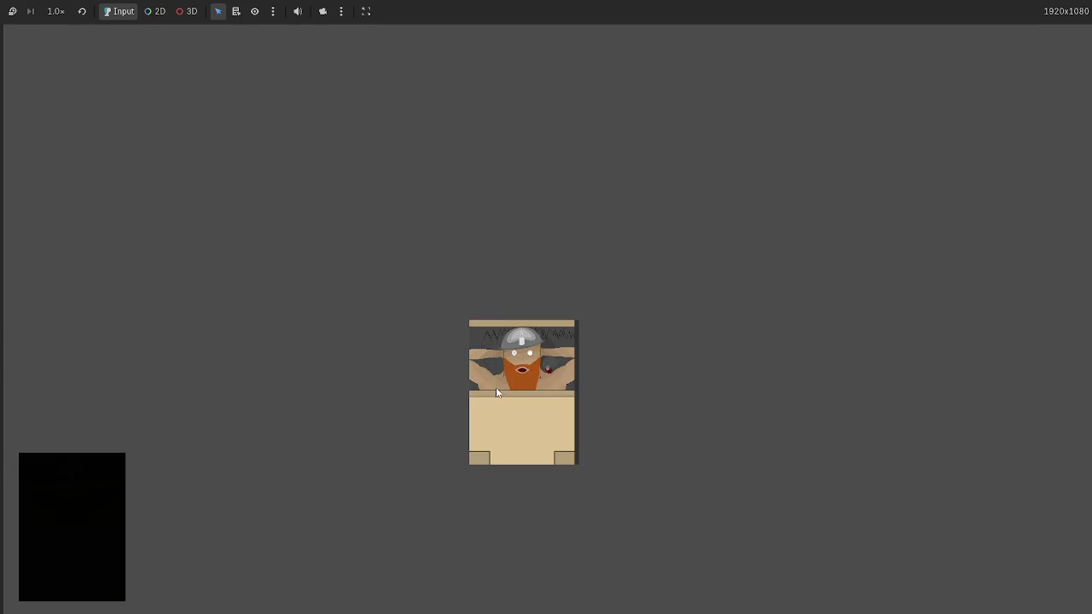
Stop the game, set the y scale to 0.075 on lines 117, 122, 127 and 132, and rerun
key(F8)
click(553, 380)
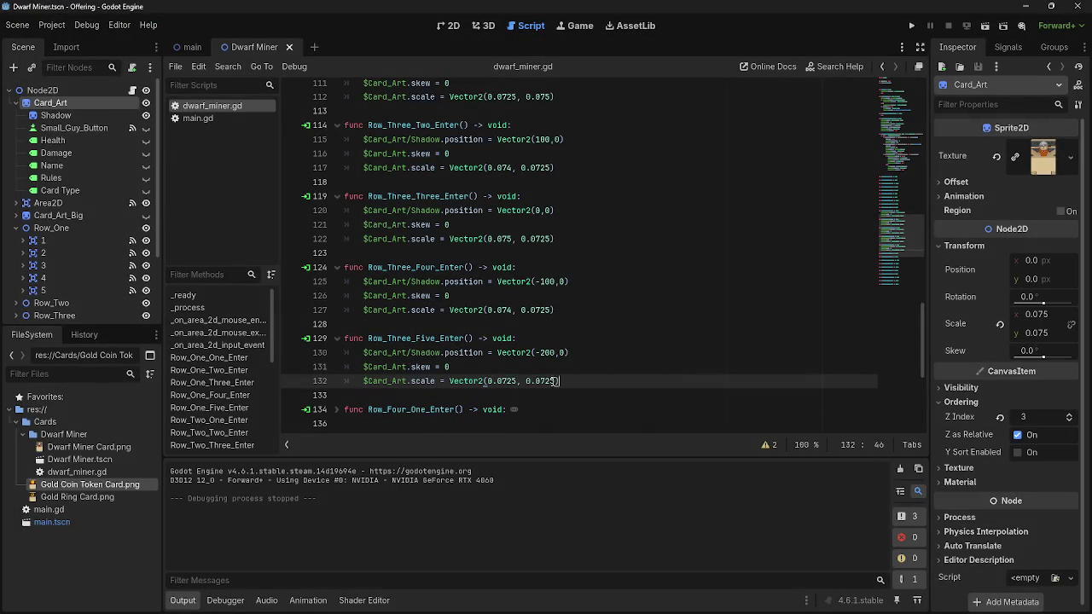
scroll(558, 381, up, 2)
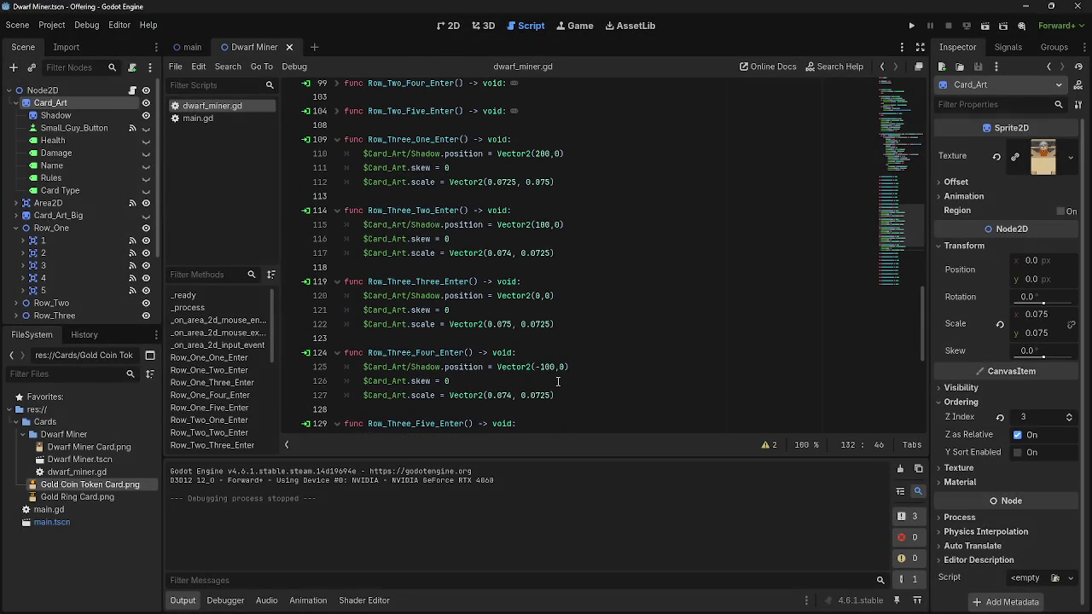
click(549, 254)
key(BackSpace)
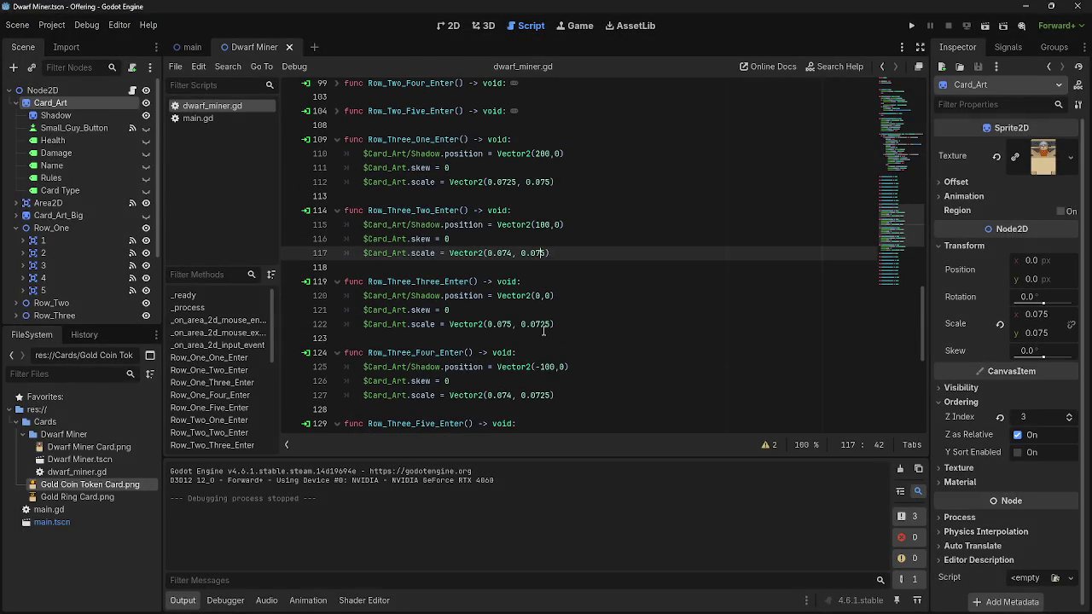
click(545, 324)
key(BackSpace)
scroll(546, 333, down, 1)
click(547, 352)
scroll(563, 373, down, 1)
click(550, 382)
key(BackSpace)
click(911, 26)
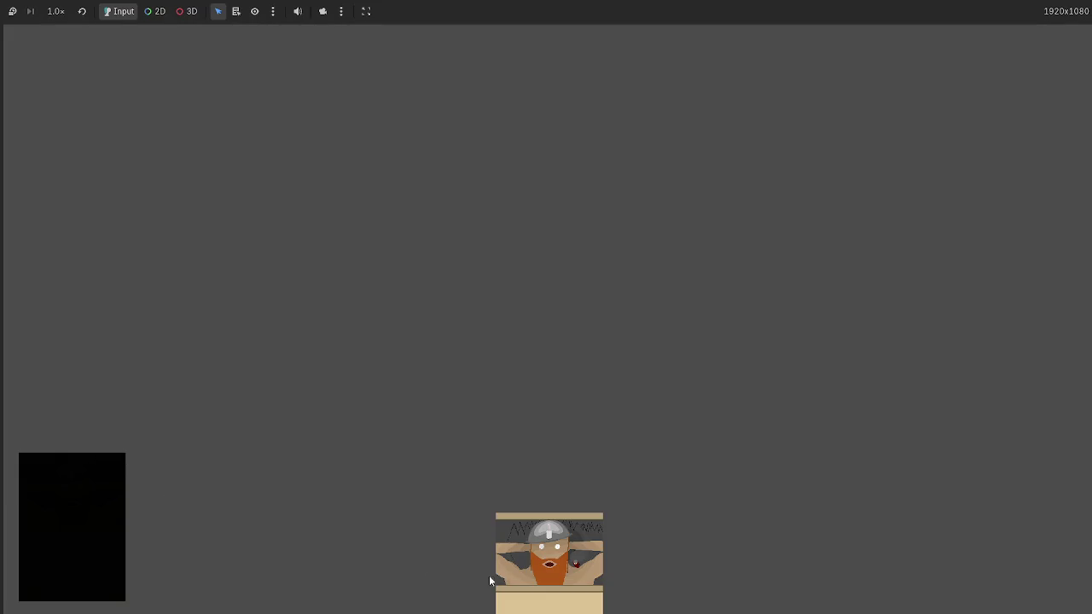
Drag the Dwarf Miner card up to the centre of the board, then stop the game
mouse_move(489, 580)
mouse_down()
mouse_move(505, 351)
mouse_move(493, 308)
mouse_up()
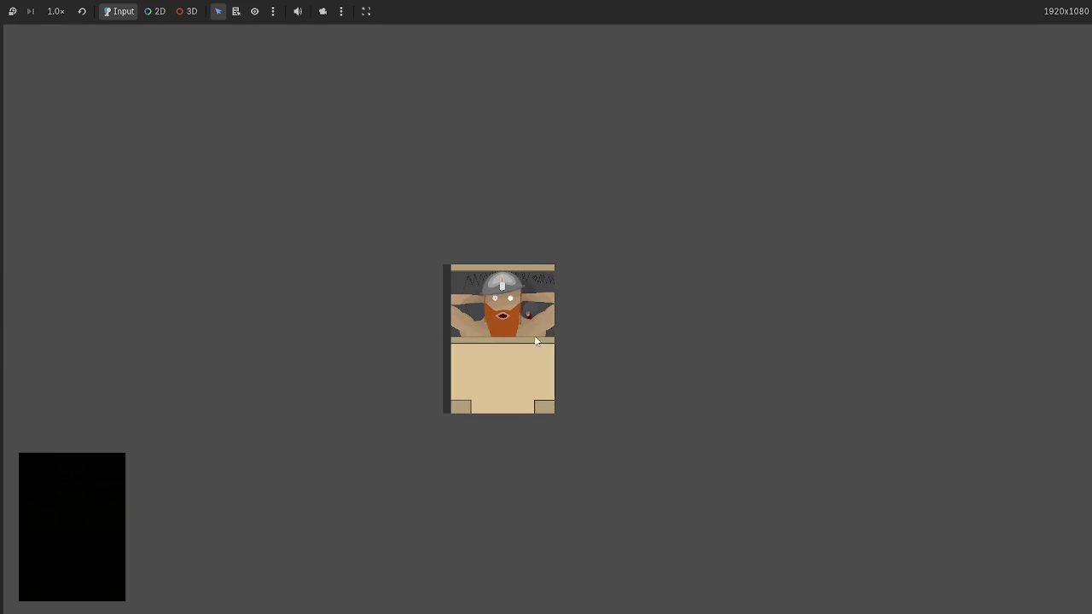
key(F8)
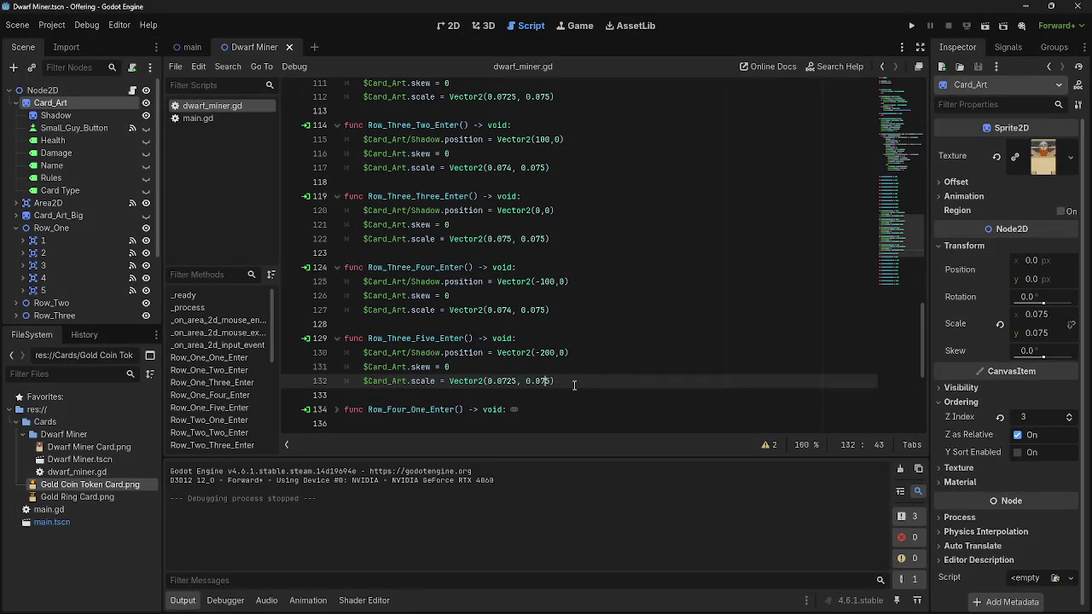
Fold the five Row_Three enter functions and select Row_Two_One_Enter's skew and scale lines
scroll(576, 386, up, 8)
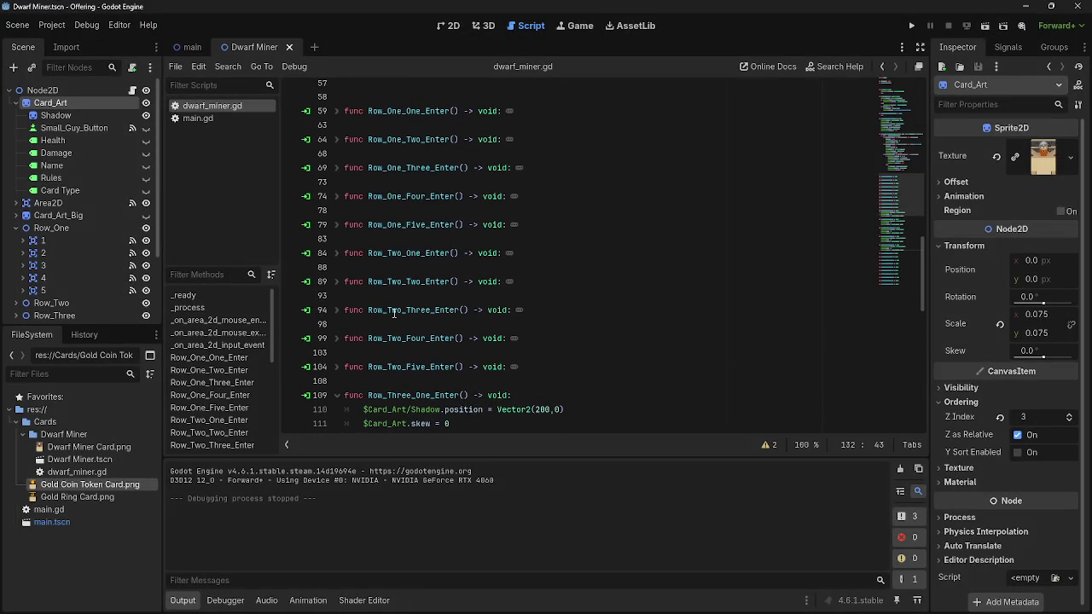
scroll(345, 173, down, 4)
click(335, 225)
click(336, 253)
click(337, 281)
click(338, 311)
click(338, 340)
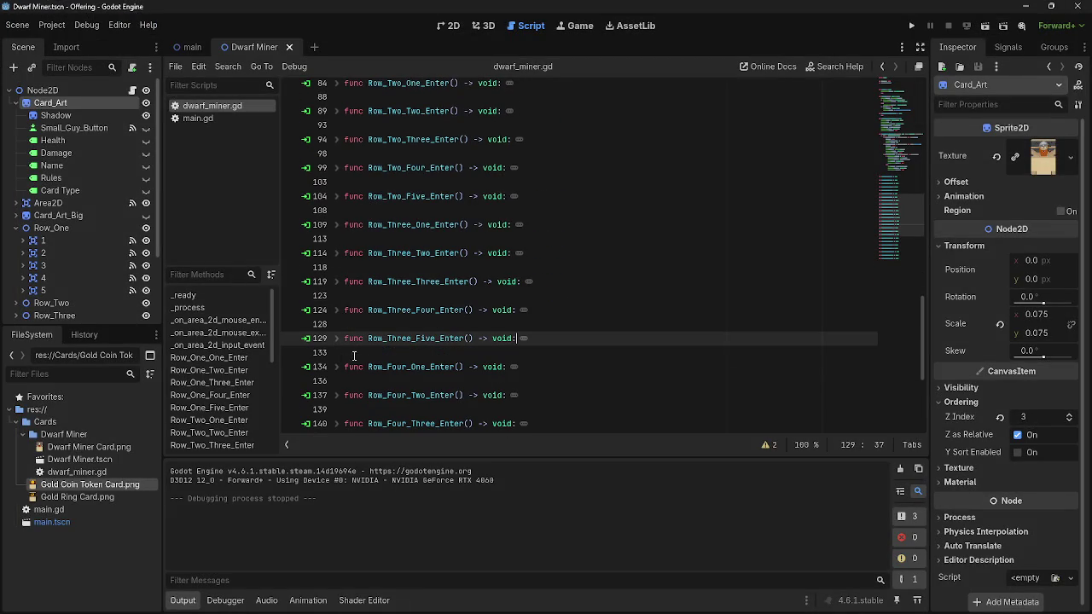
scroll(338, 205, up, 3)
click(338, 212)
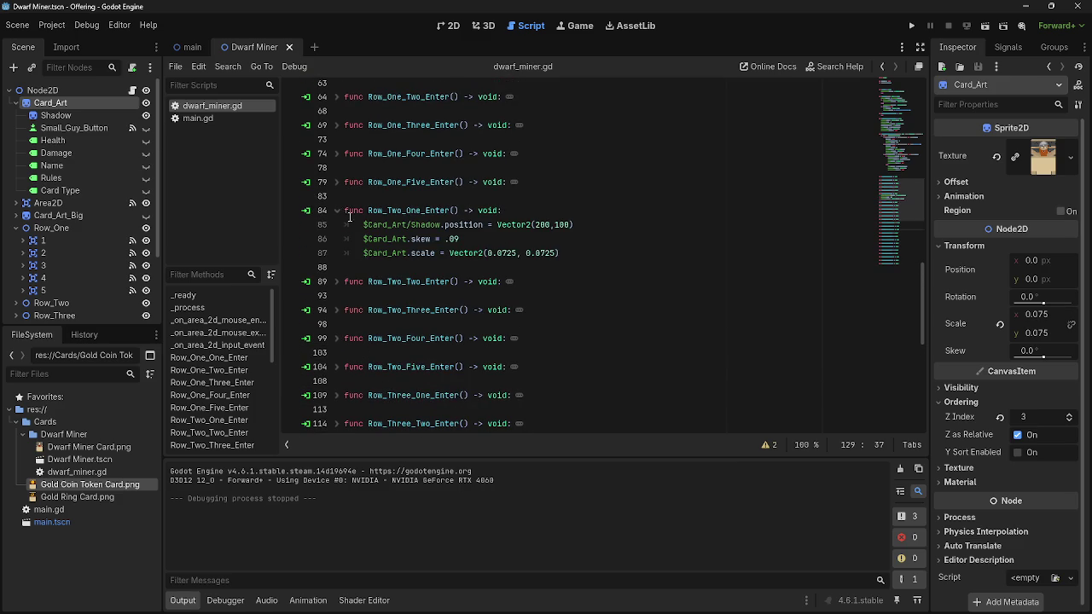
drag(571, 252, 364, 239)
key(ctrl+c)
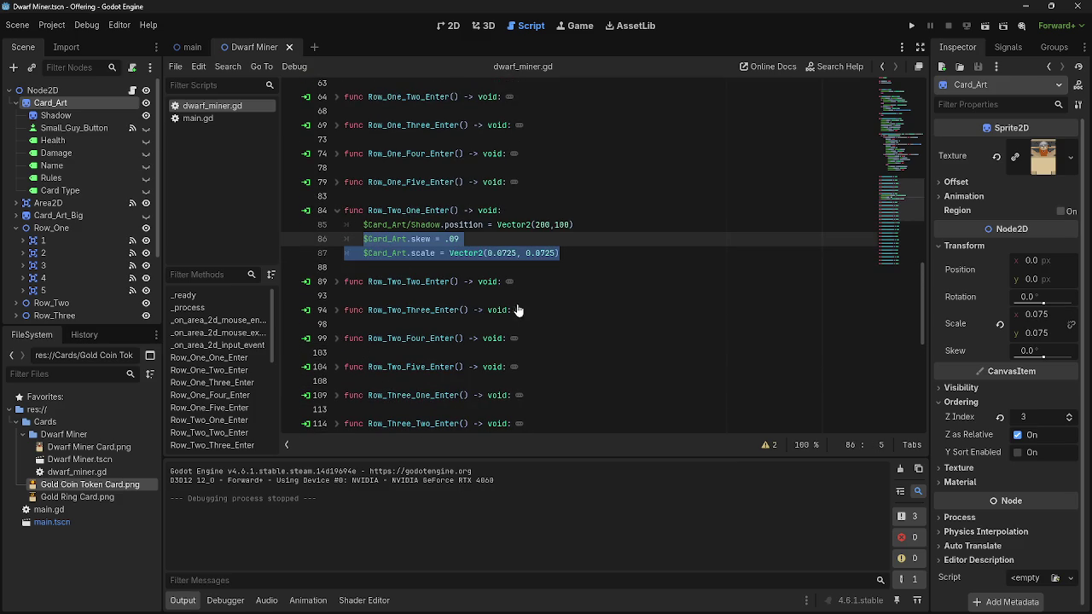
click(338, 211)
Paste the skew -.09 and Vector2(0.0725, 0.0725) scale lines into Row_Four_One_Enter, then fold it
scroll(359, 296, down, 4)
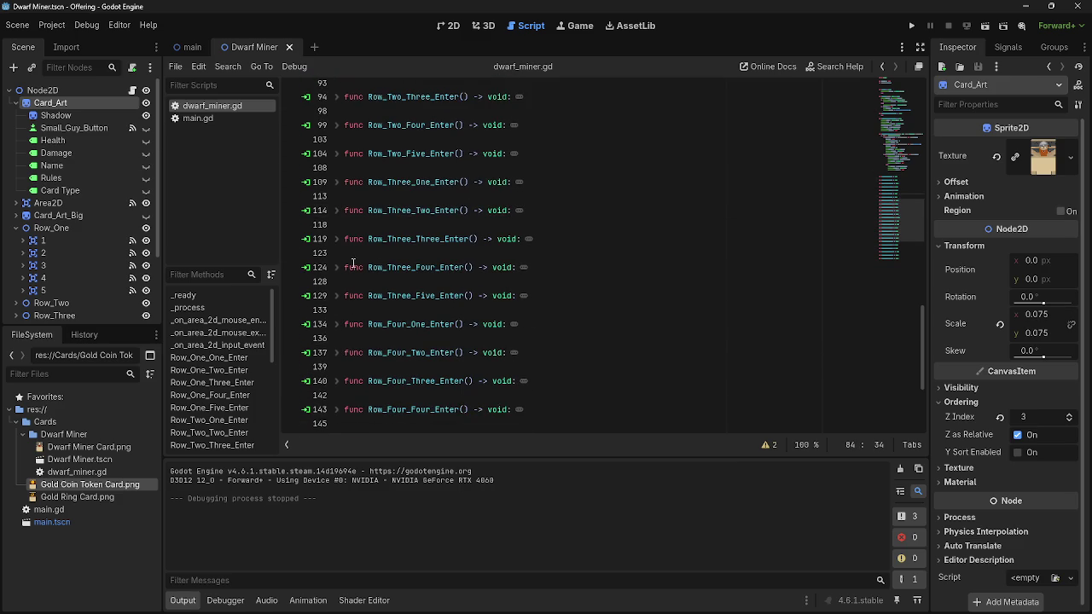
click(349, 328)
click(338, 324)
click(600, 337)
key(Return)
key(ctrl+v)
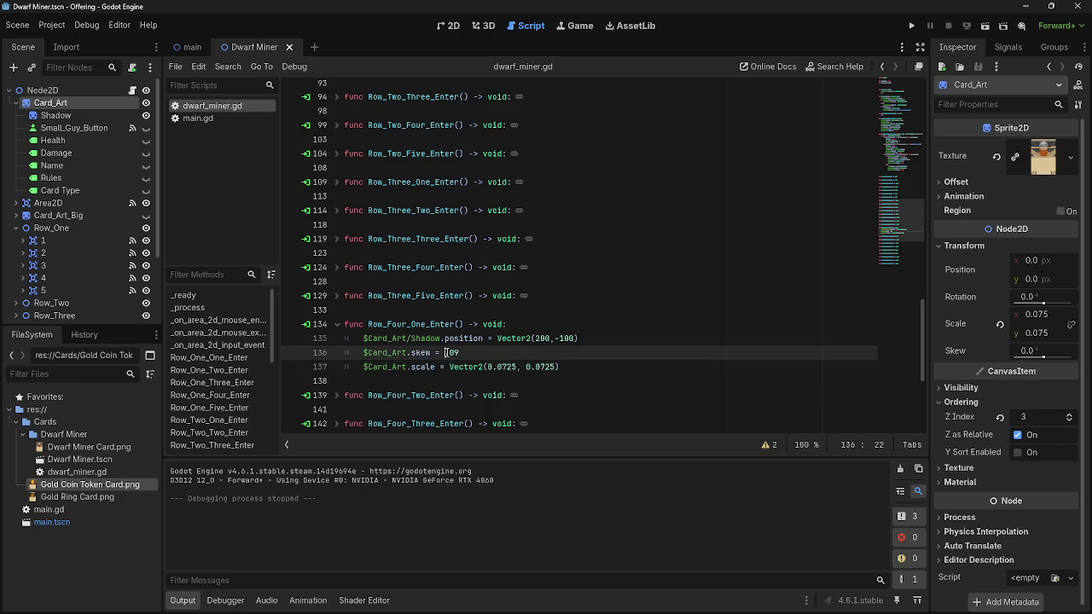
text(-)
scroll(573, 364, down, 1)
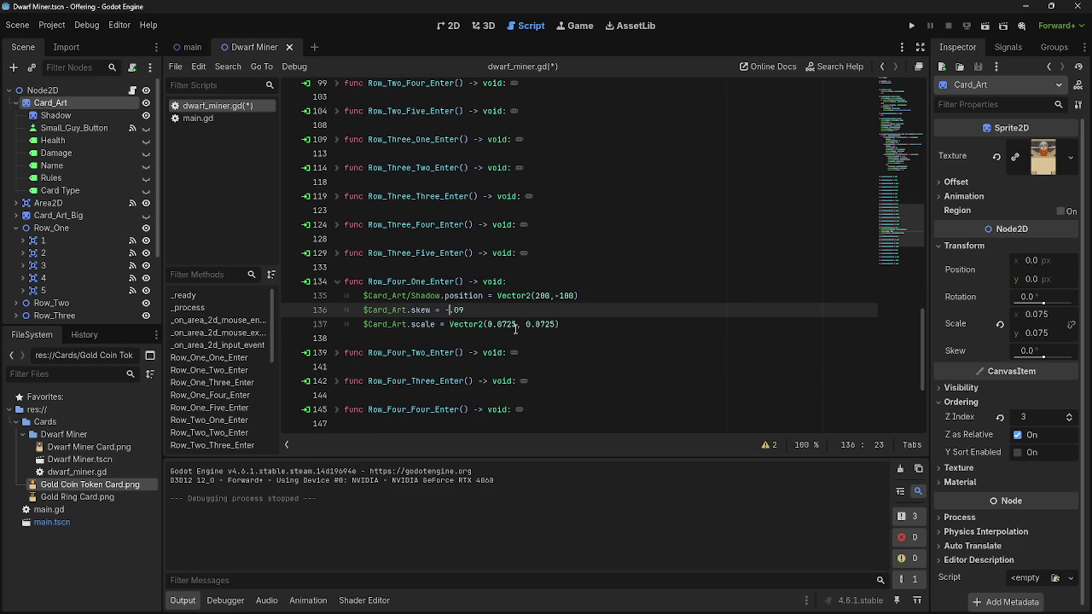
click(516, 325)
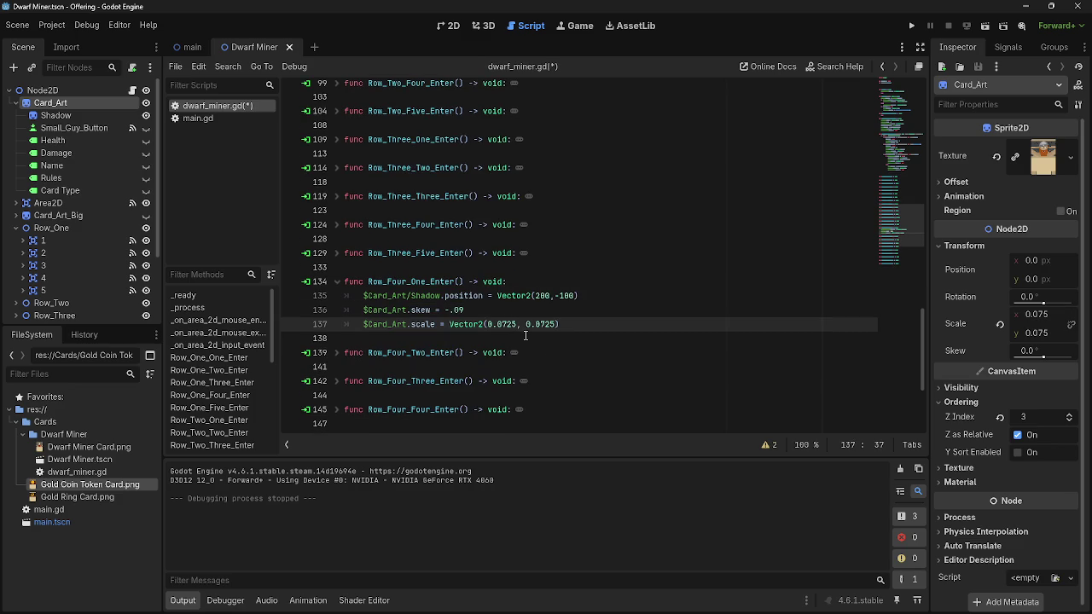
click(337, 281)
Check the values inside Row_One_One_Enter and Row_One_Two_Enter, folding them again afterwards
scroll(350, 199, up, 6)
click(337, 139)
click(337, 139)
click(335, 111)
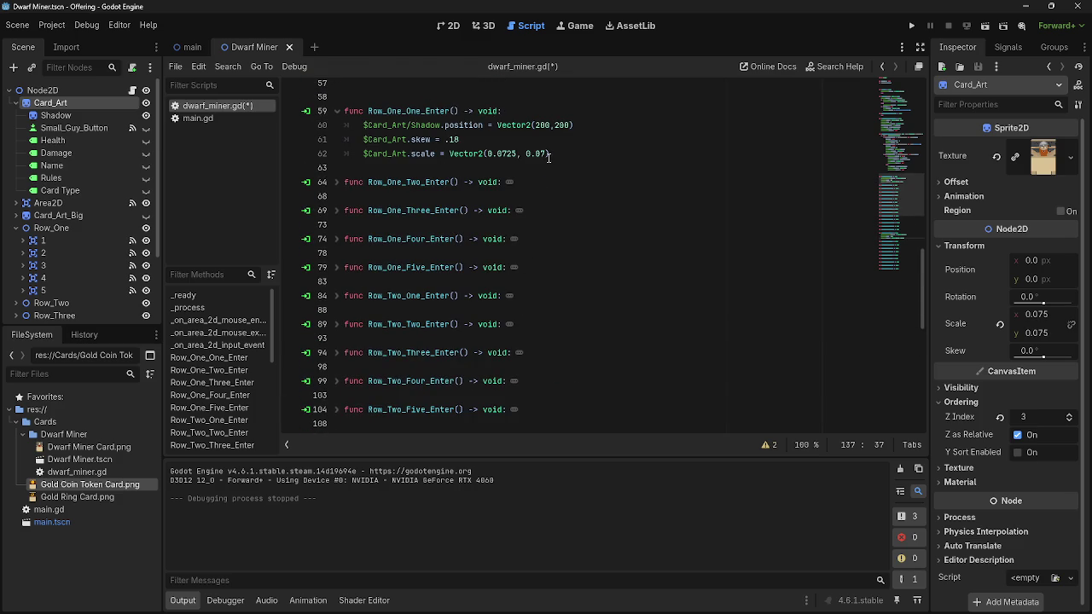
click(337, 112)
click(337, 111)
click(337, 111)
click(336, 141)
click(336, 141)
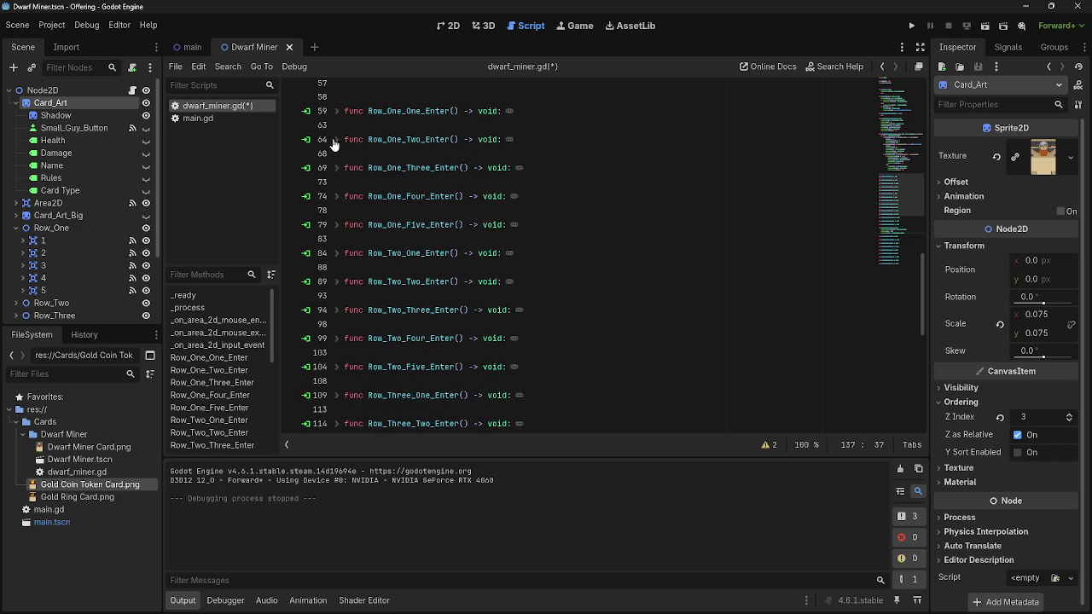
click(333, 164)
click(337, 142)
click(338, 141)
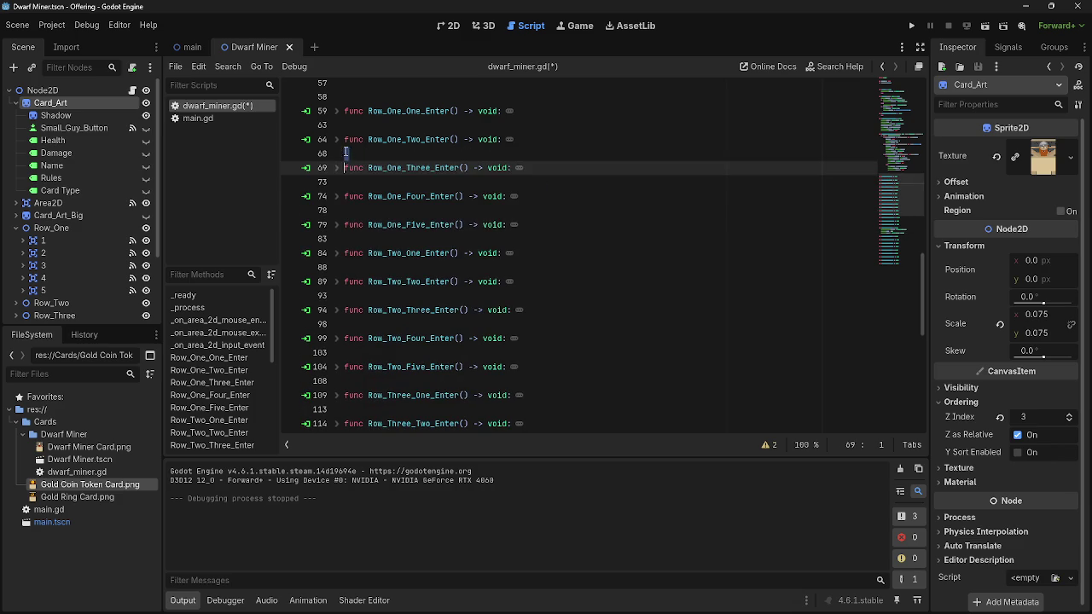
scroll(378, 283, down, 1)
scroll(372, 283, down, 2)
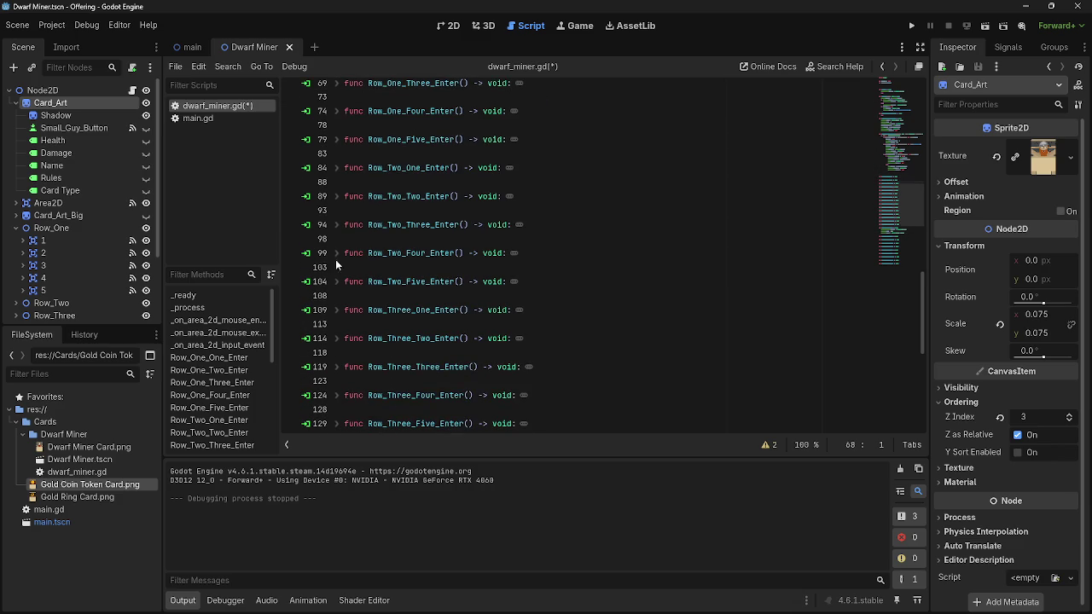
Adjust the y scale on line 97 in Row_Two_Three_Enter, then unfold Row_Four_Two_Enter
click(338, 226)
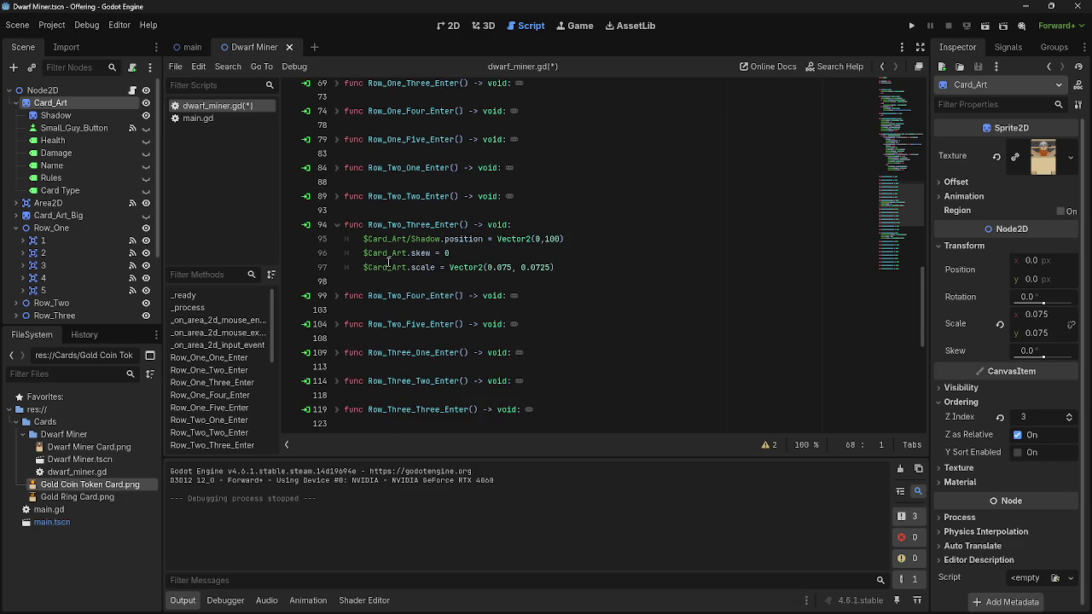
click(546, 268)
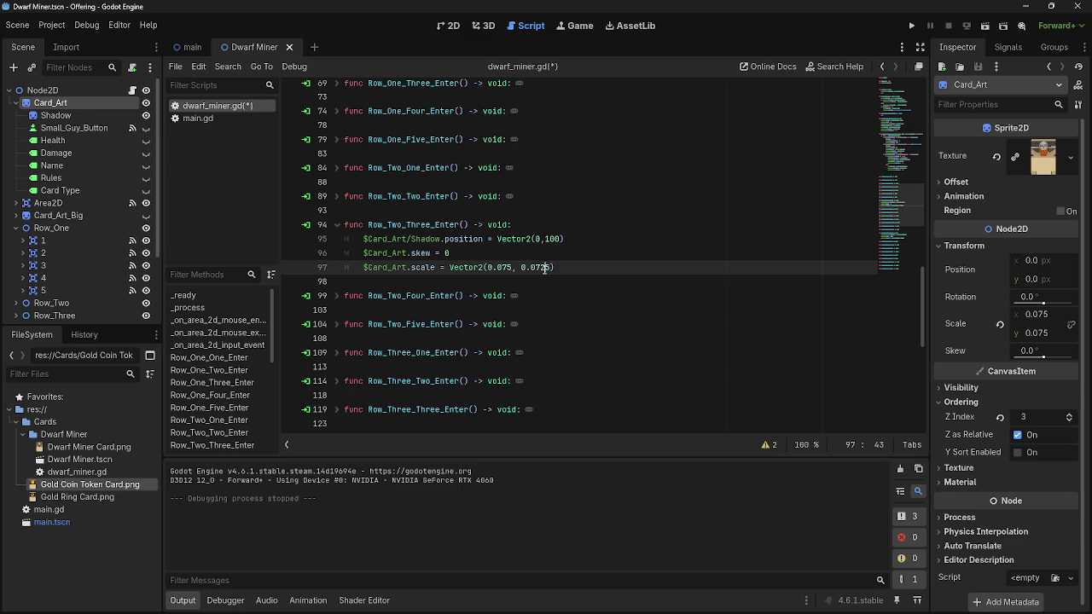
click(337, 225)
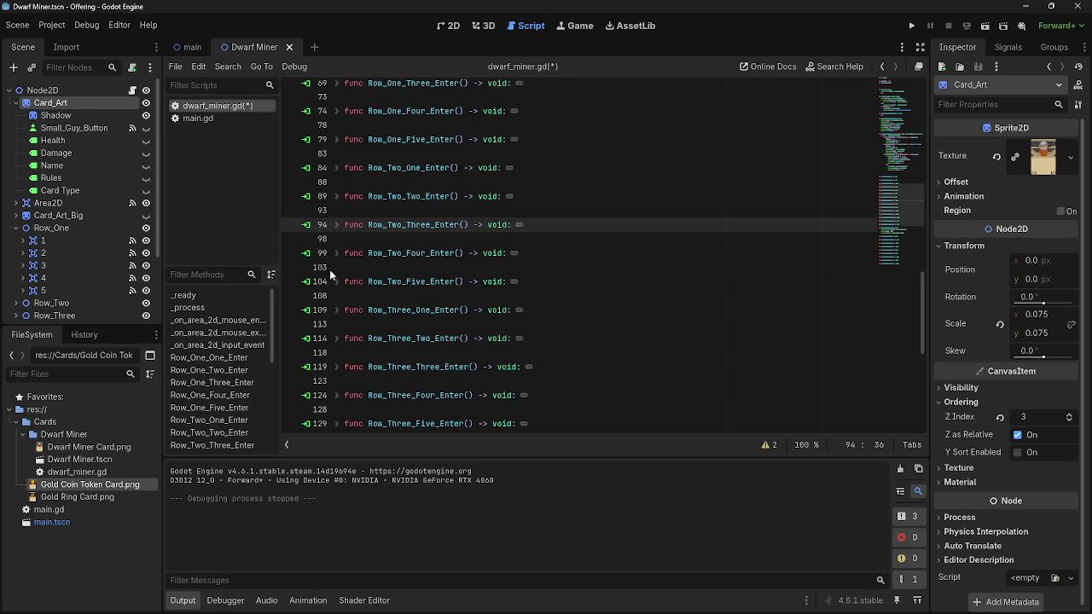
click(331, 366)
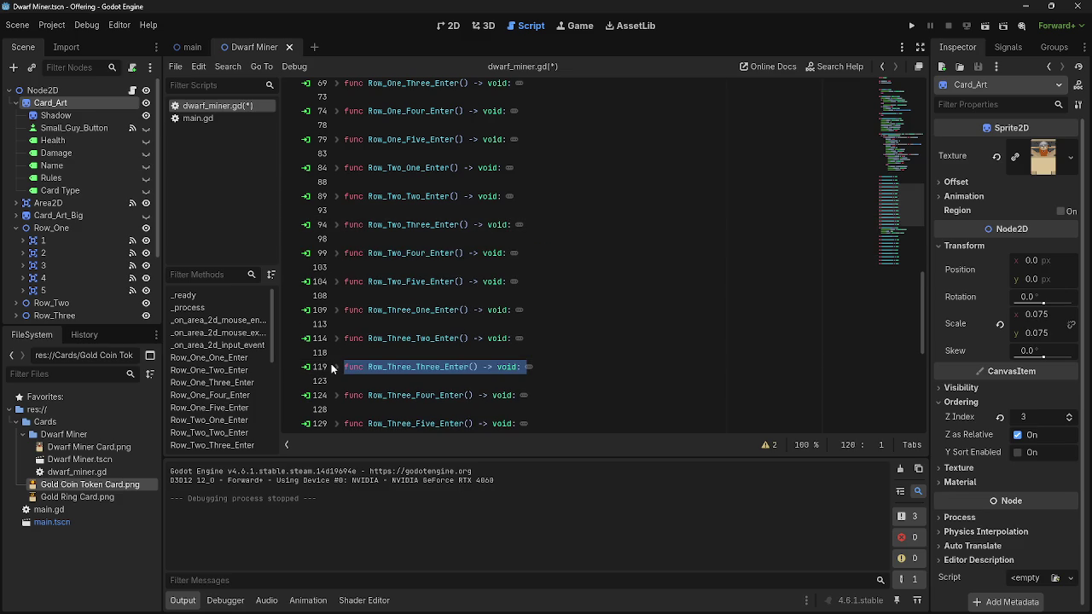
click(333, 367)
click(337, 339)
click(335, 339)
click(336, 367)
scroll(494, 339, down, 4)
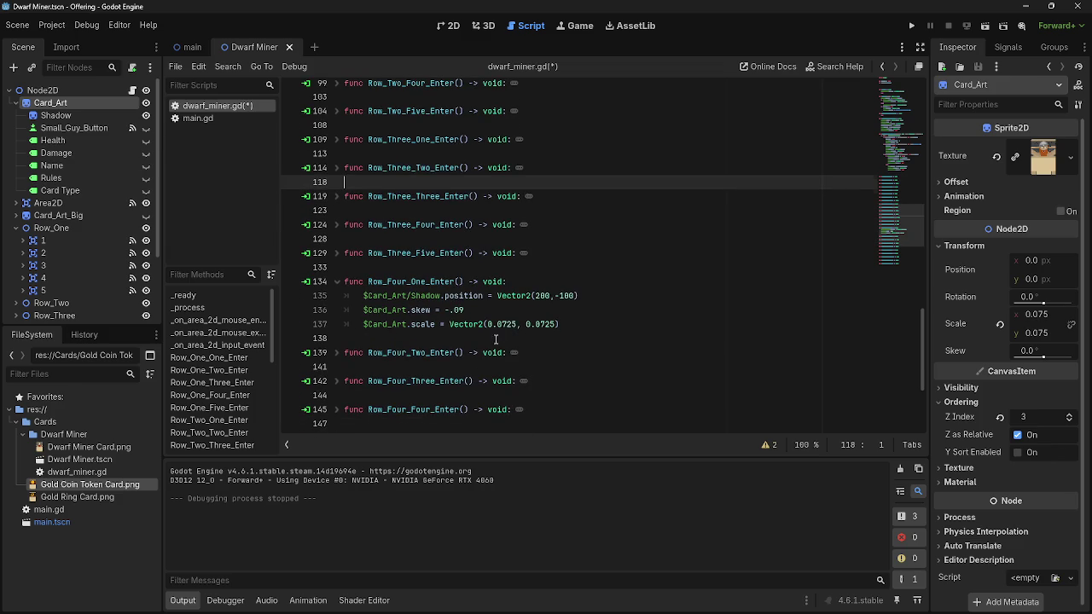
click(337, 353)
Paste the skew and scale lines into Row_Four_Two_Enter and set its skew to -.045
click(614, 370)
key(Return)
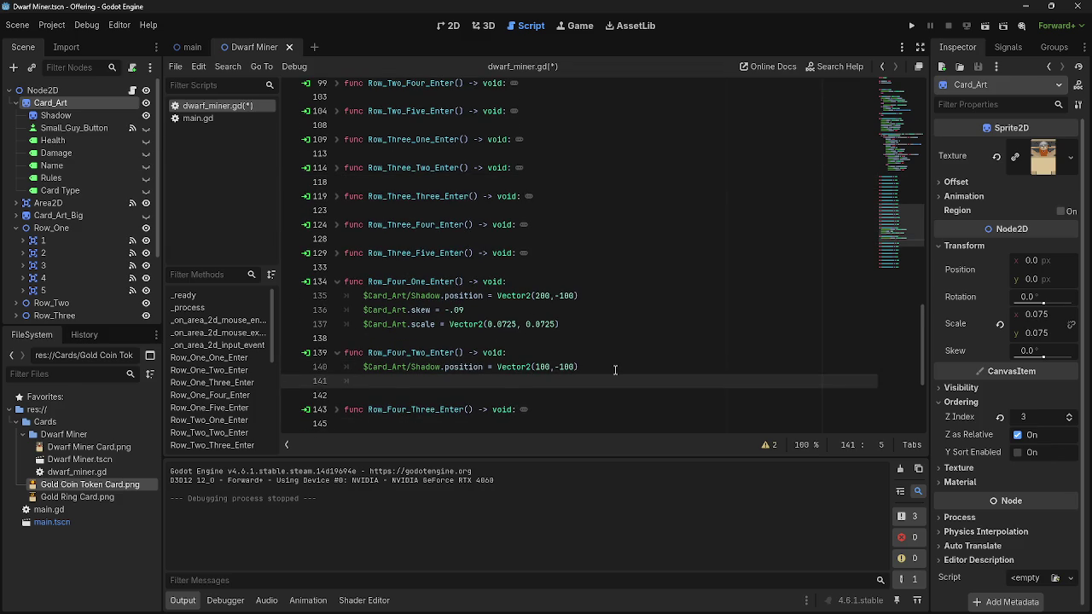
key(ctrl+v)
click(447, 381)
text(-)
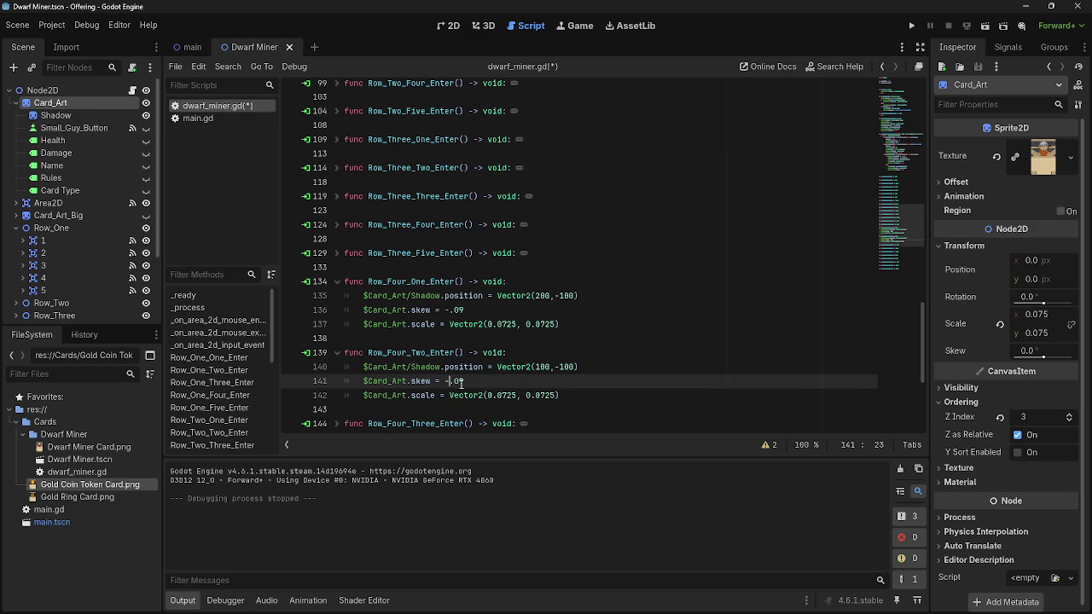
key(BackSpace)
text(5)
click(578, 395)
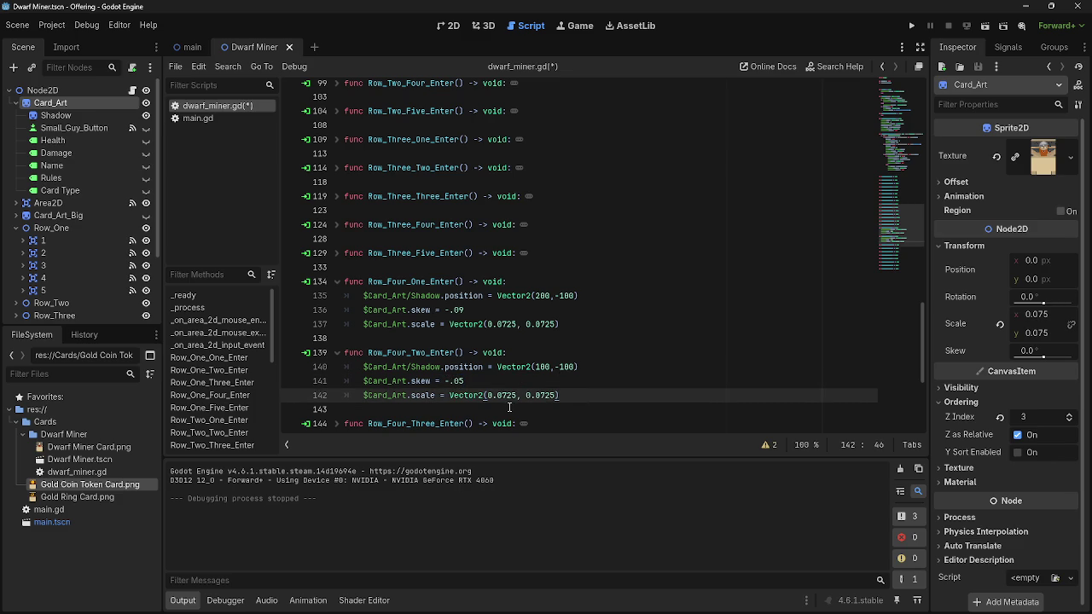
click(464, 382)
key(BackSpace)
text(45)
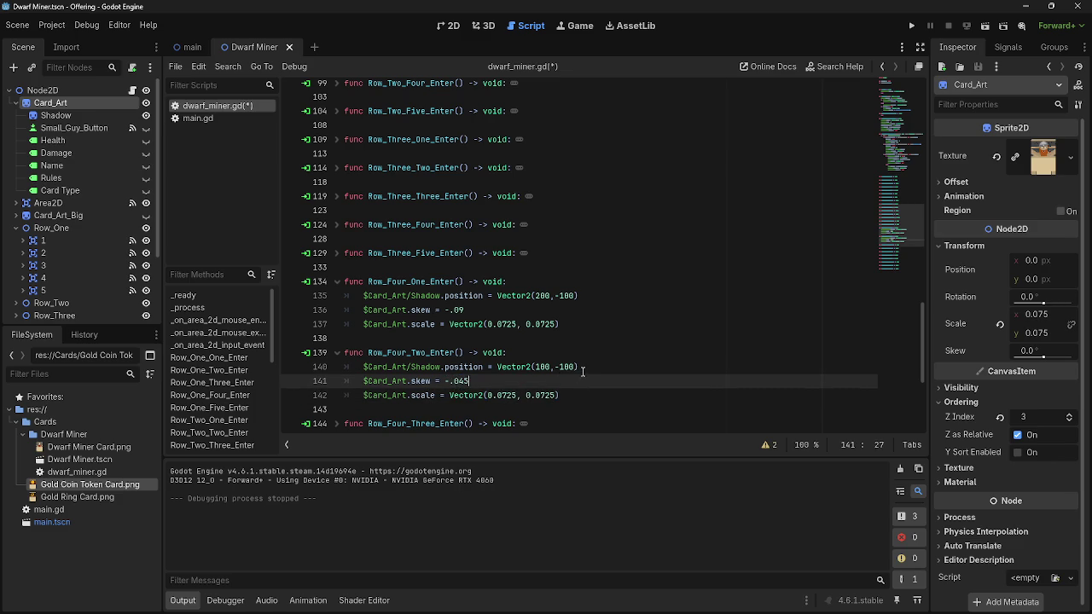
key(BackSpace)
click(468, 381)
Check the skew values in Row_One_Two, Row_Two_Two and Row_Two_Four_Enter for reference
scroll(339, 196, up, 10)
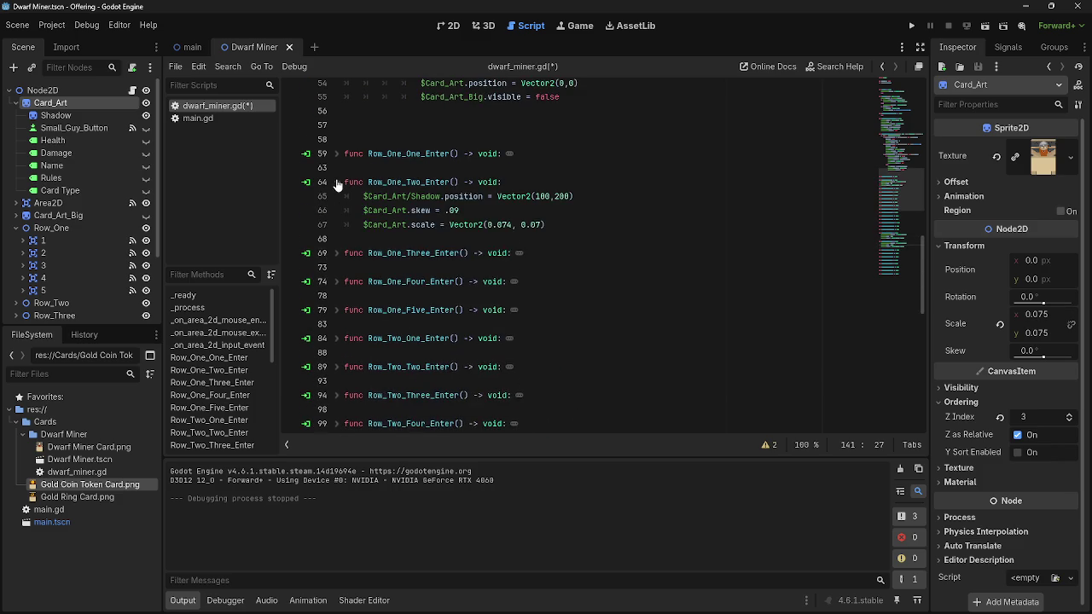
click(338, 210)
click(337, 210)
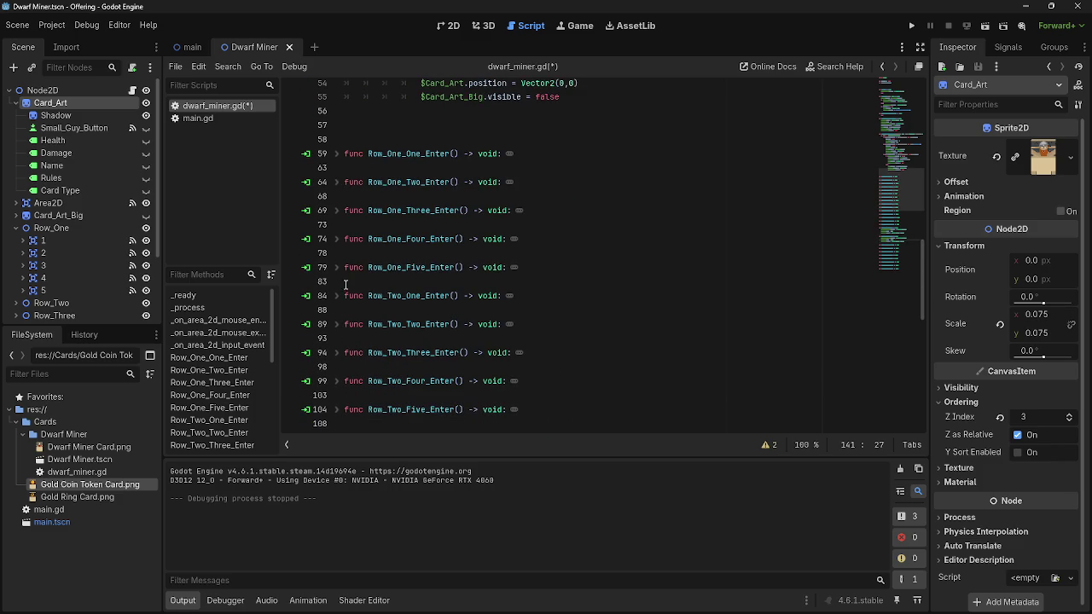
click(338, 325)
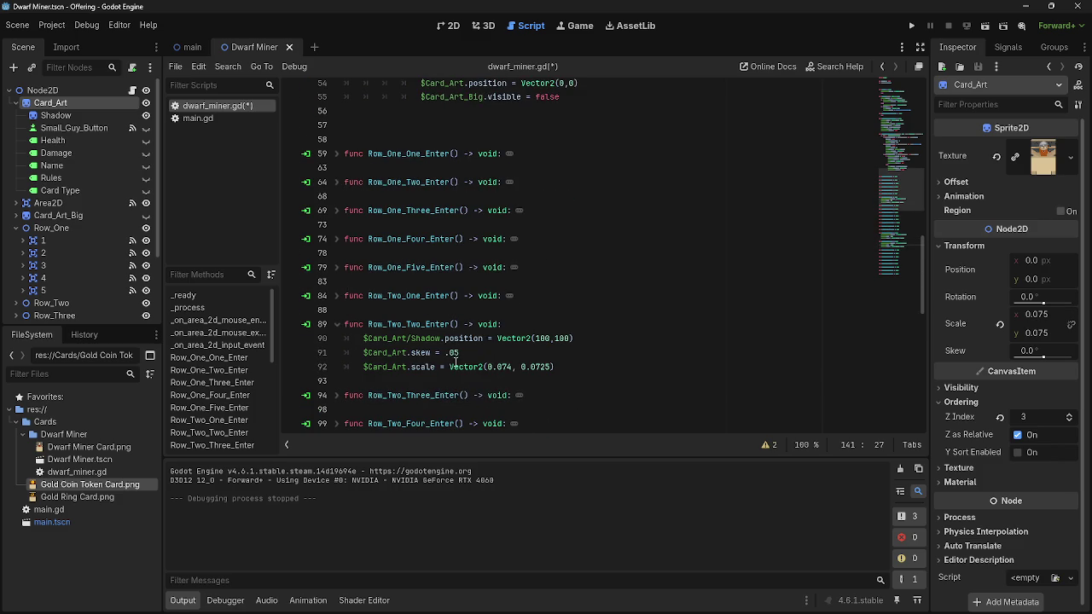
click(459, 353)
click(338, 325)
scroll(339, 327, down, 2)
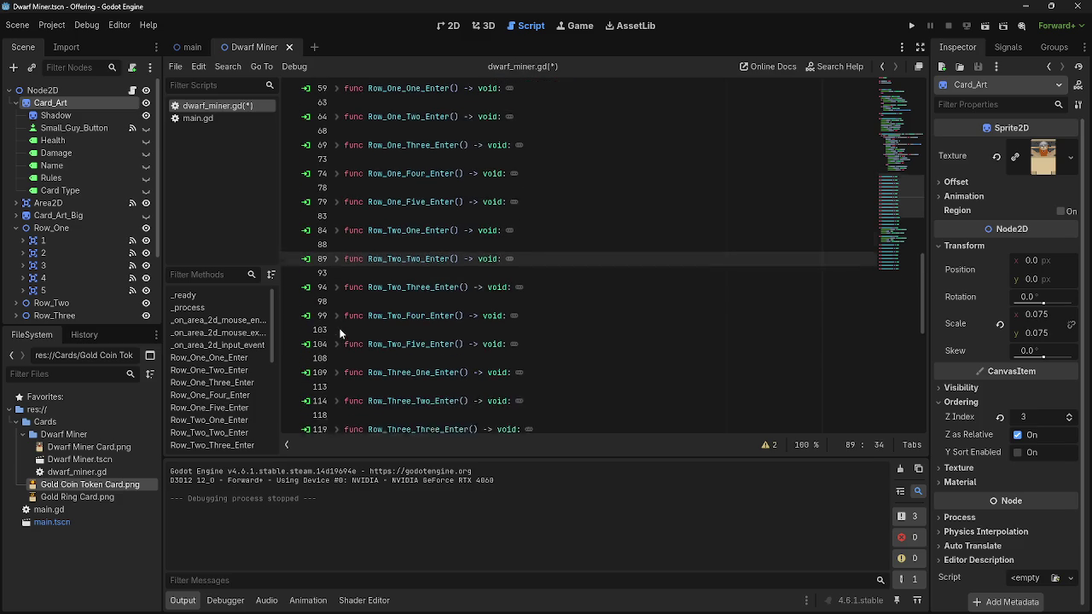
click(339, 296)
click(457, 328)
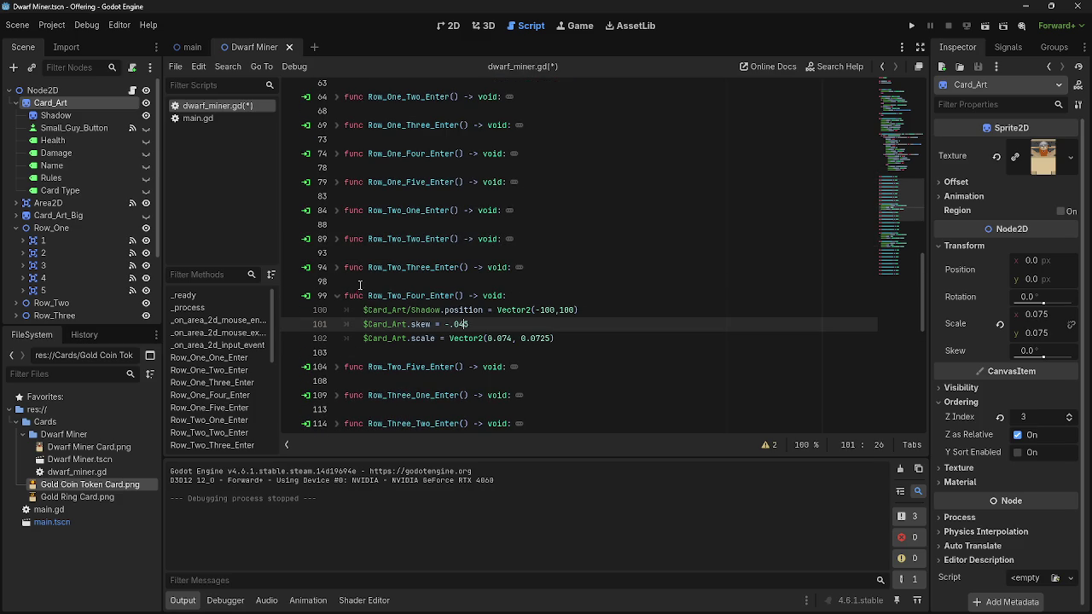
click(337, 296)
scroll(427, 325, down, 5)
scroll(512, 332, down, 3)
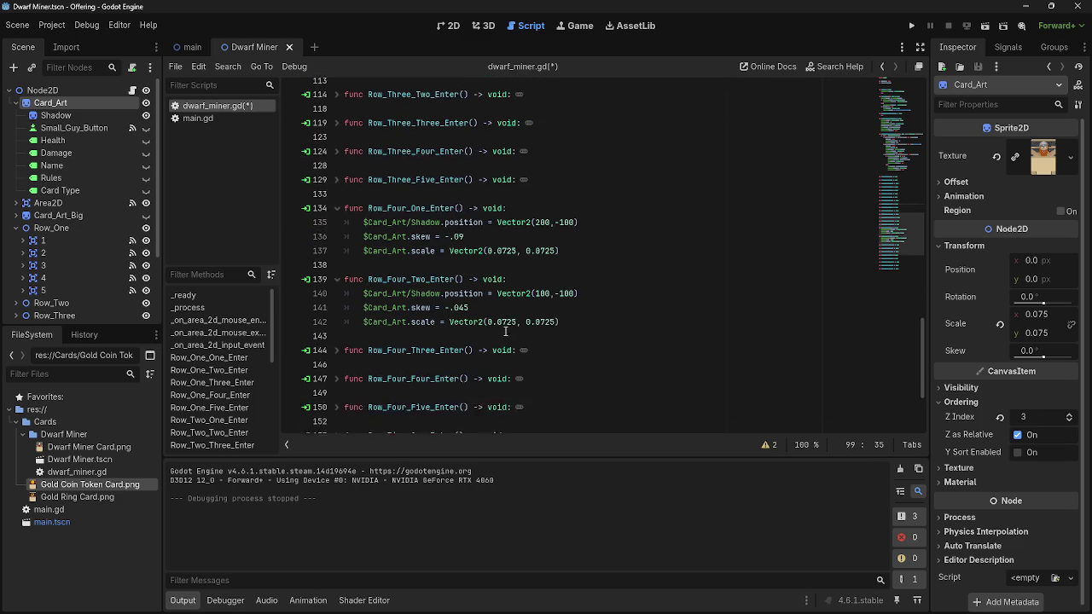
Compare against Row_Two_Two_Enter's scales and set Row_Four_Two's x-scale to 0.074
click(559, 296)
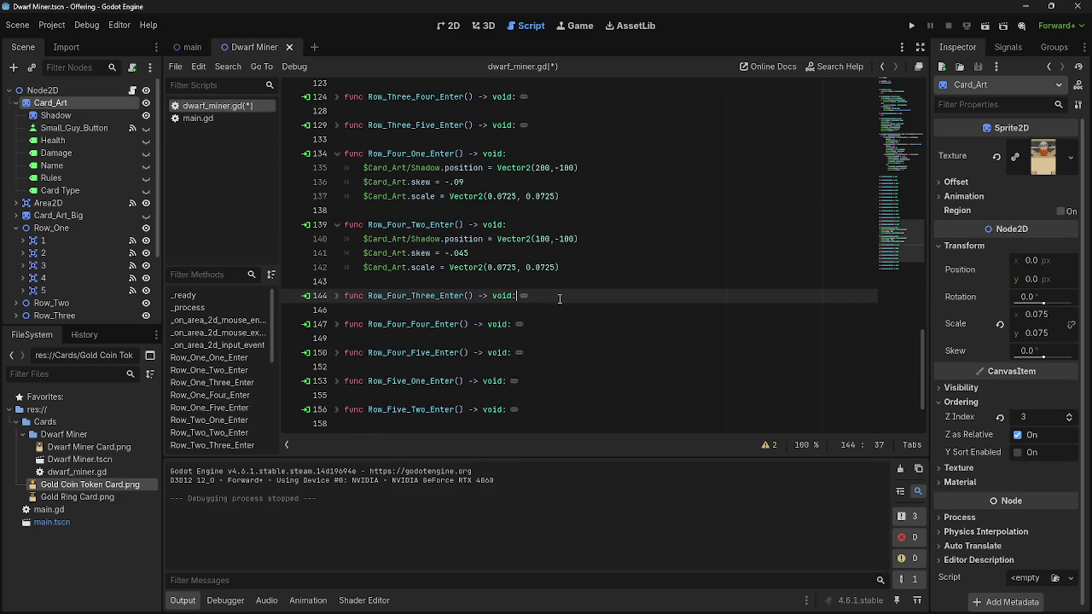
click(338, 296)
scroll(480, 318, up, 10)
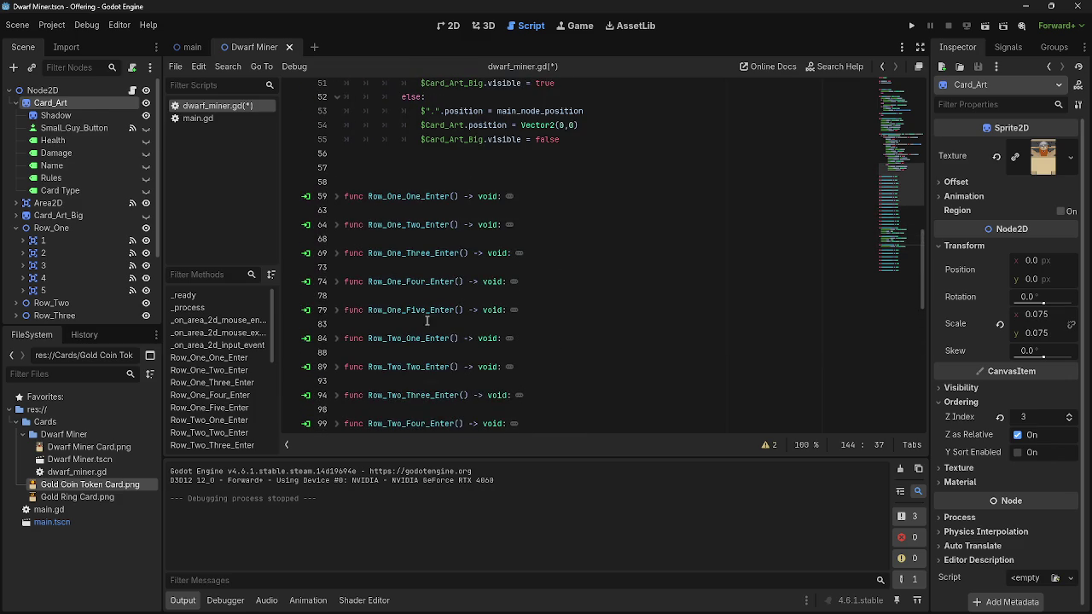
scroll(341, 326, down, 1)
click(338, 325)
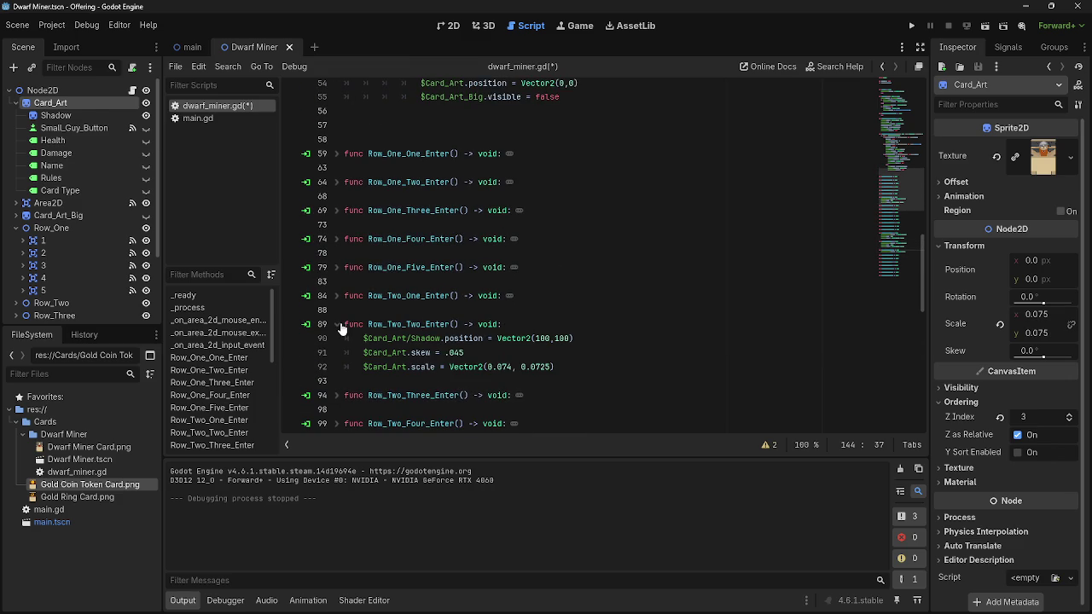
scroll(526, 322, down, 9)
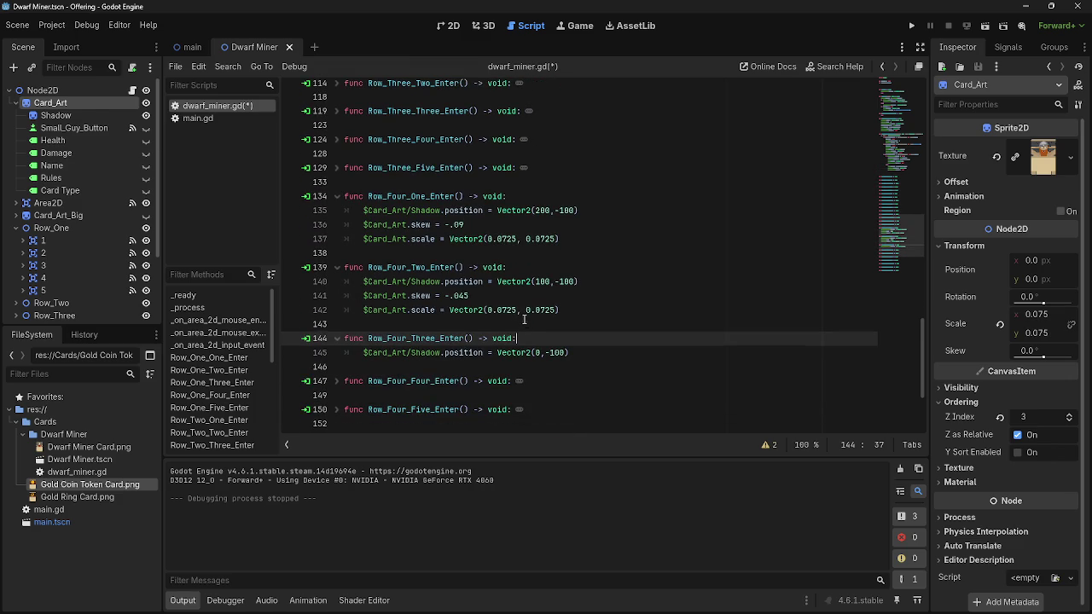
click(515, 312)
key(BackSpace)
key(BackSpace)
text(4)
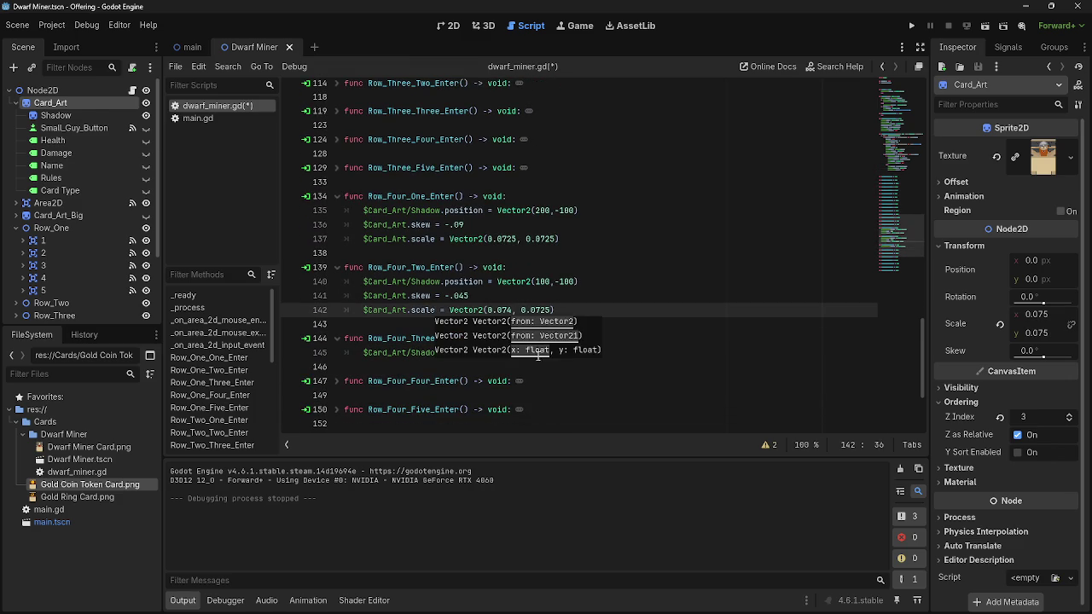
Add the skew and scale lines to Row_Four_Three_Enter with x-scale 0.075
click(611, 357)
key(Return)
text($Card_Art.skew = .09 	$Card_Art.scale = Vector2(0.0725, 0.0725))
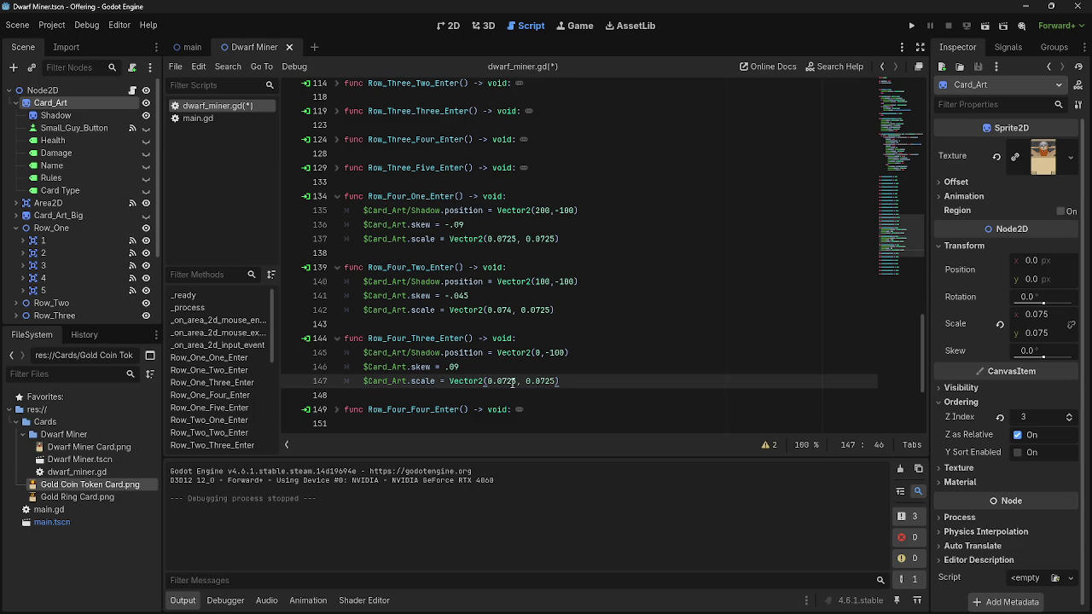
key(BackSpace)
Add the skew and scale lines to Row_Four_Four_Enter with x-scale 0.074
scroll(511, 382, down, 2)
click(337, 324)
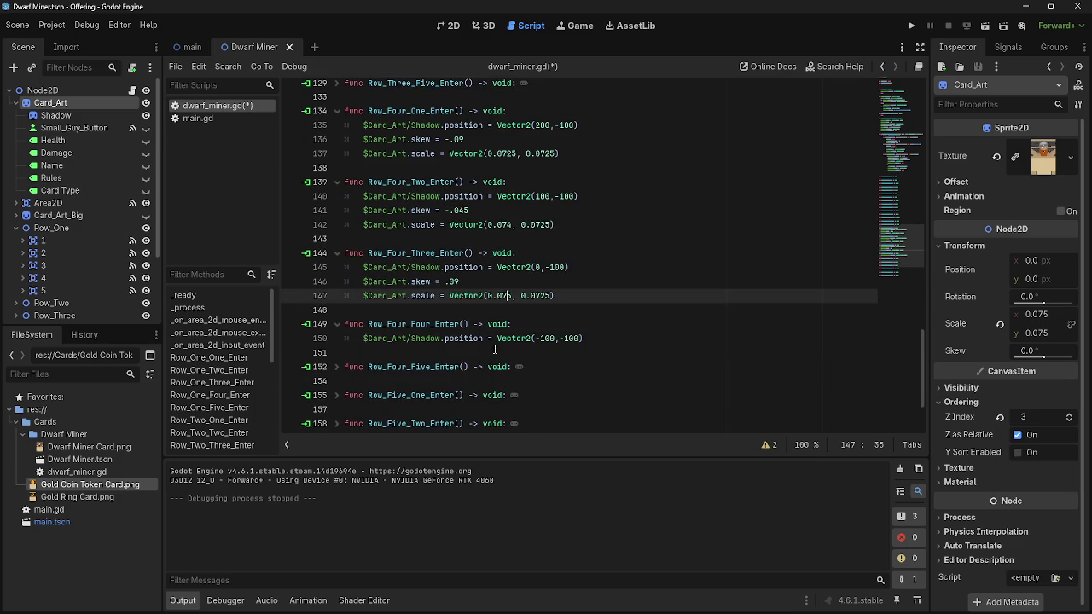
click(613, 350)
text($Card_Art.skew = .09 	$Card_Art.scale = Vector2(0.0725, 0.0725))
key(Return)
key(Return)
key(BackSpace)
click(510, 367)
key(Delete)
key(BackSpace)
text(4)
Paste the skew and scale lines into Row_Four_Five_Enter, keeping skew .09
scroll(512, 367, down, 1)
click(337, 352)
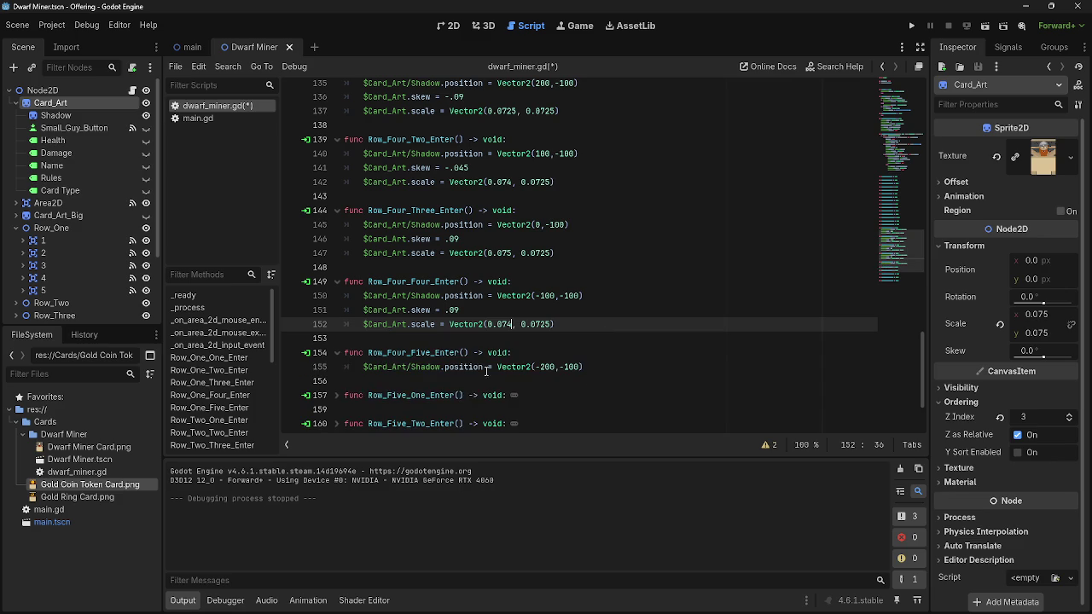
click(653, 372)
key(Return)
text($Card_Art.skew = .09 	$Card_Art.scale = Vector2(0.0725, 0.0725))
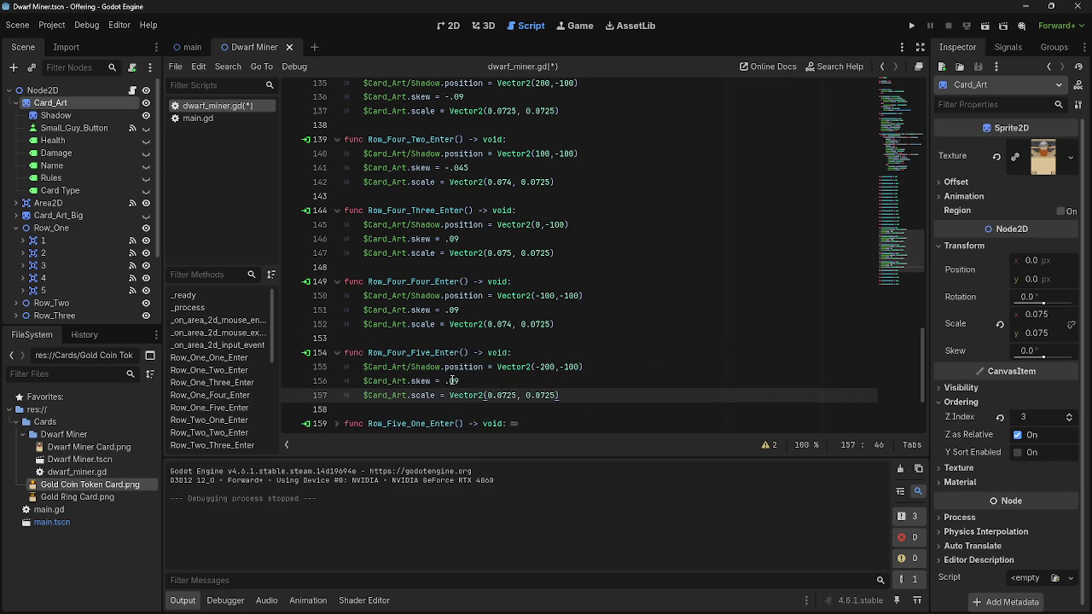
click(445, 380)
Set Row_Four_Three's skew to 0 and Row_Four_Four's to .045, then run the game
scroll(480, 384, up, 2)
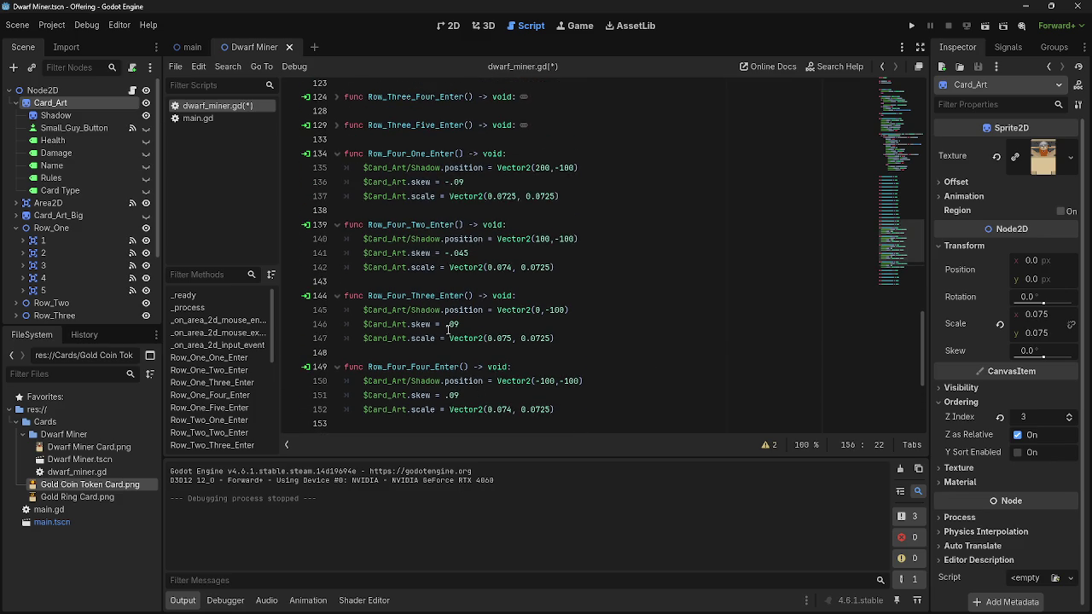
double_click(450, 324)
text(0)
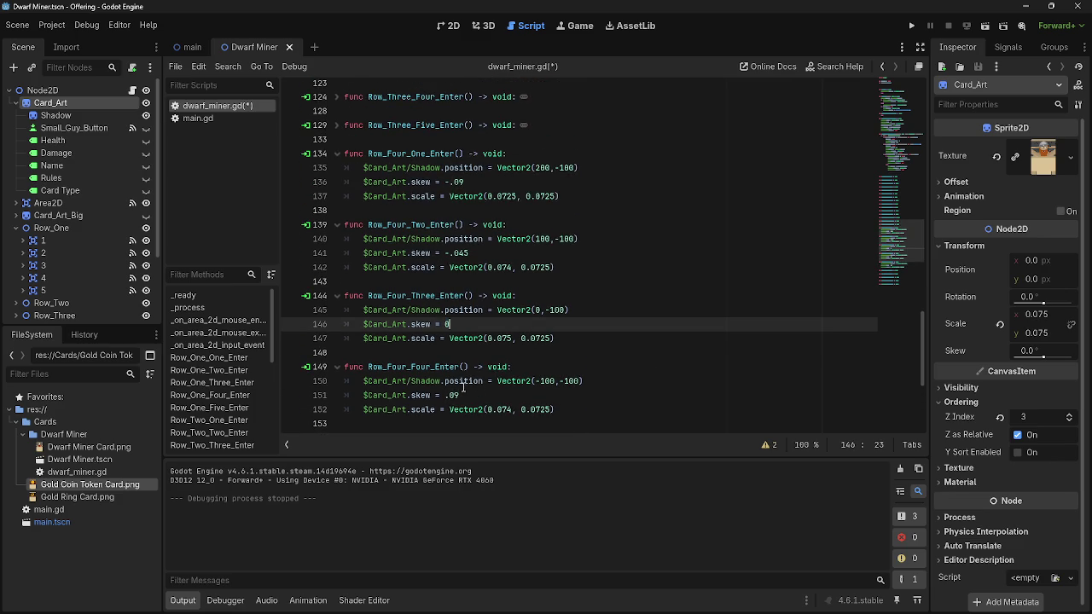
double_click(449, 395)
text(.0)
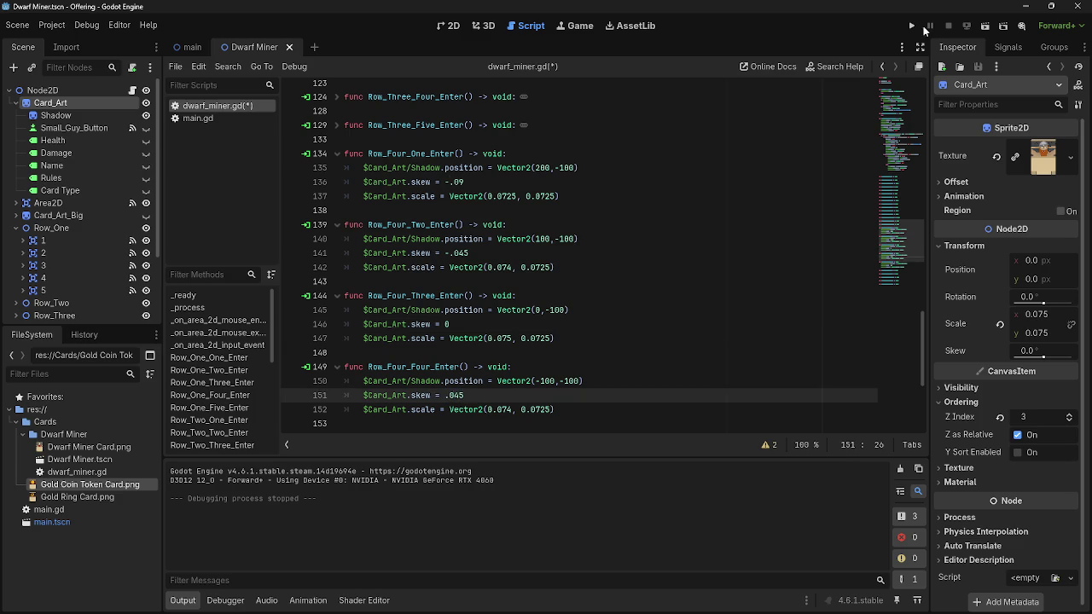
scroll(528, 302, down, 7)
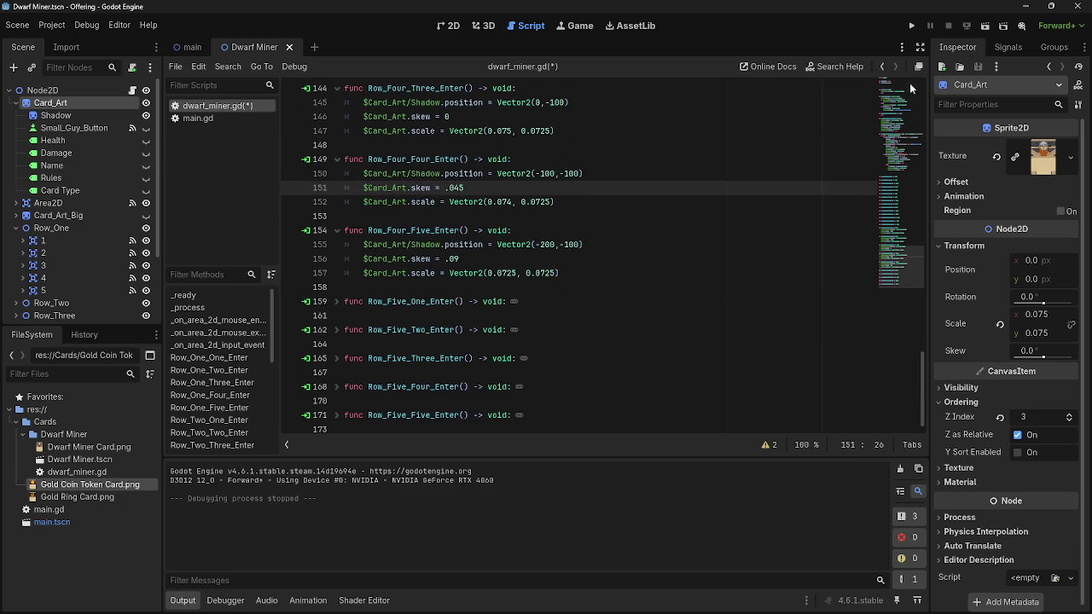
click(912, 27)
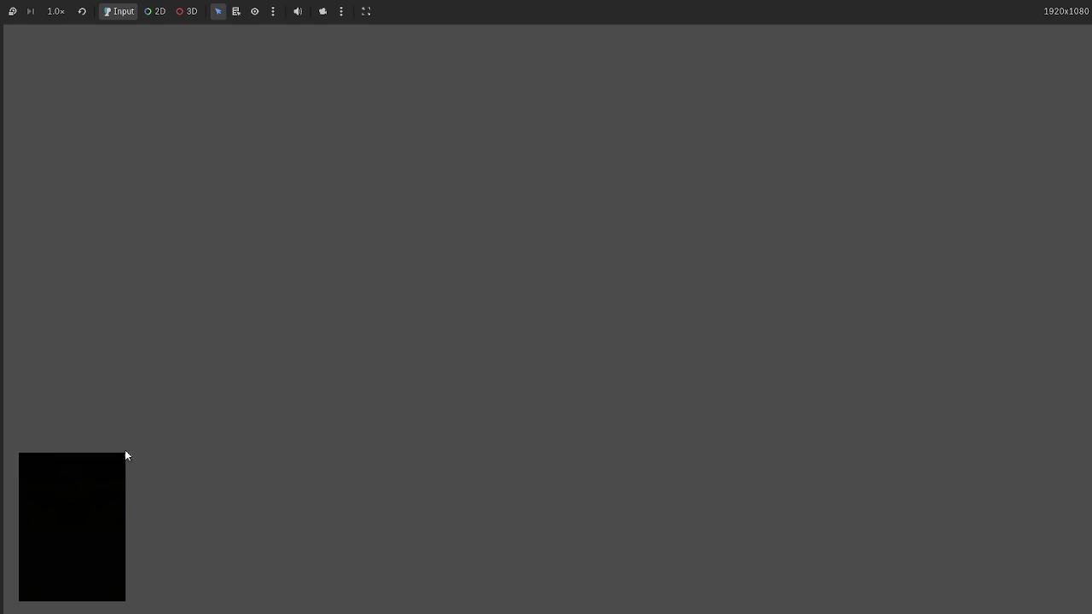
Move the dwarf card over the board to check its tilt, then stop the game
click(512, 544)
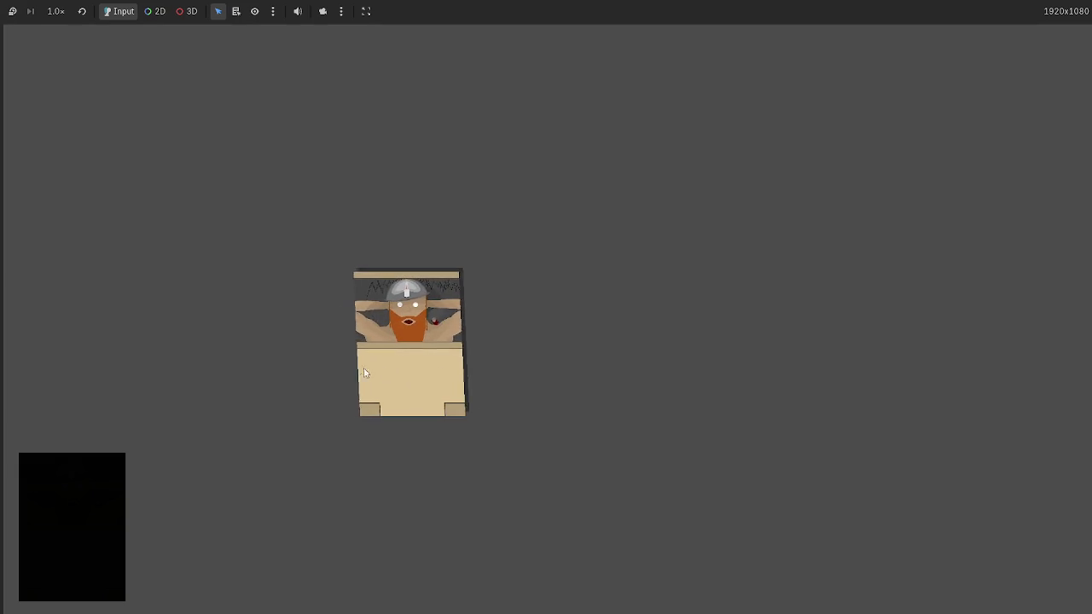
key(F8)
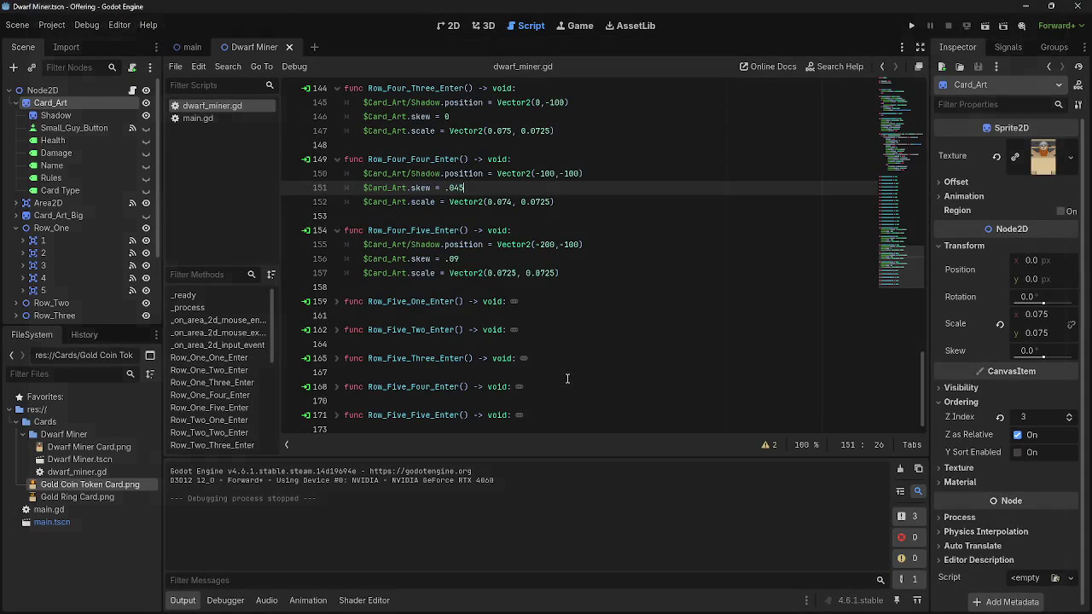
Give Row_Five_One_Enter skew -.18 and scale Vector2(0.0725, 0.07)
click(340, 309)
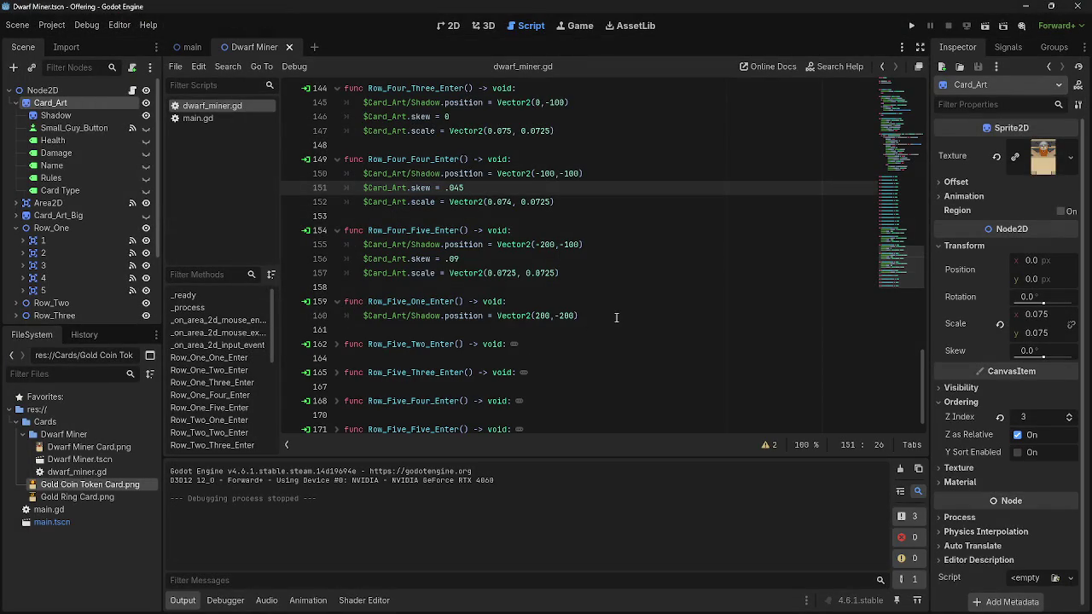
click(580, 315)
key(ctrl+v)
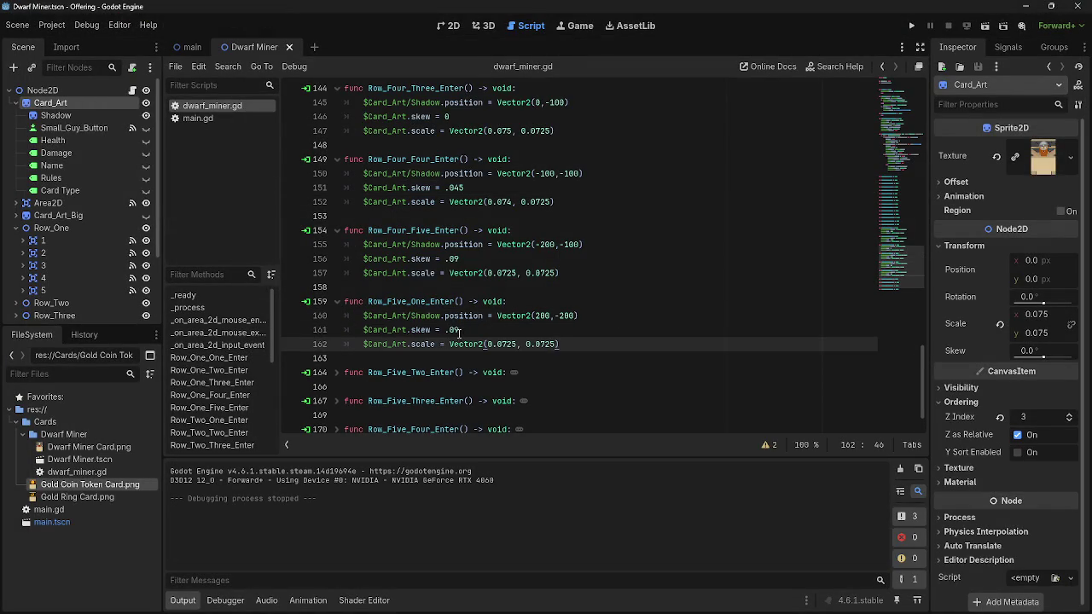
click(457, 330)
text(18)
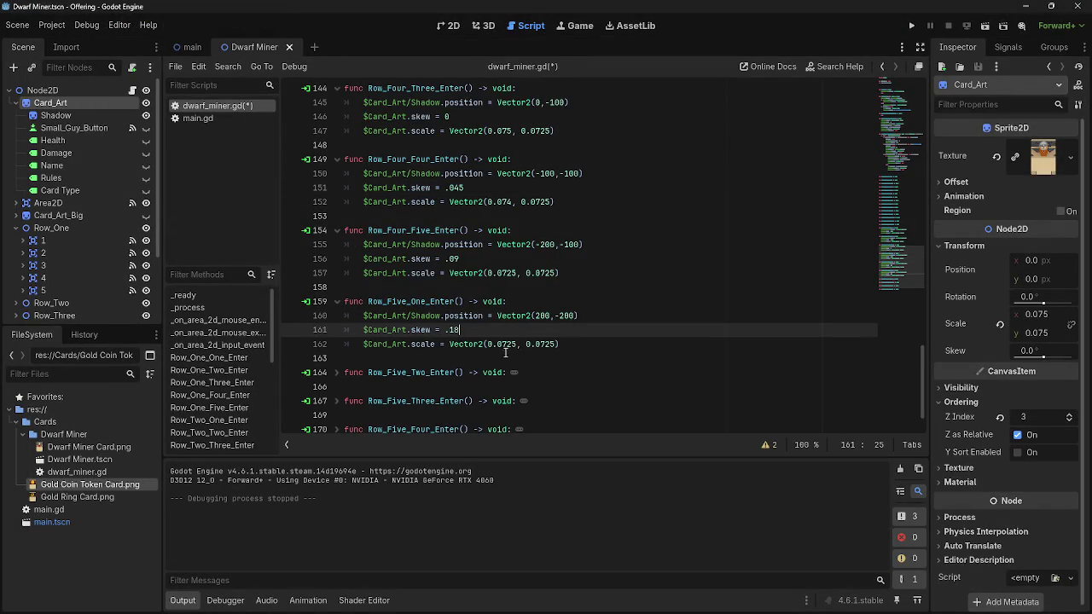
click(554, 344)
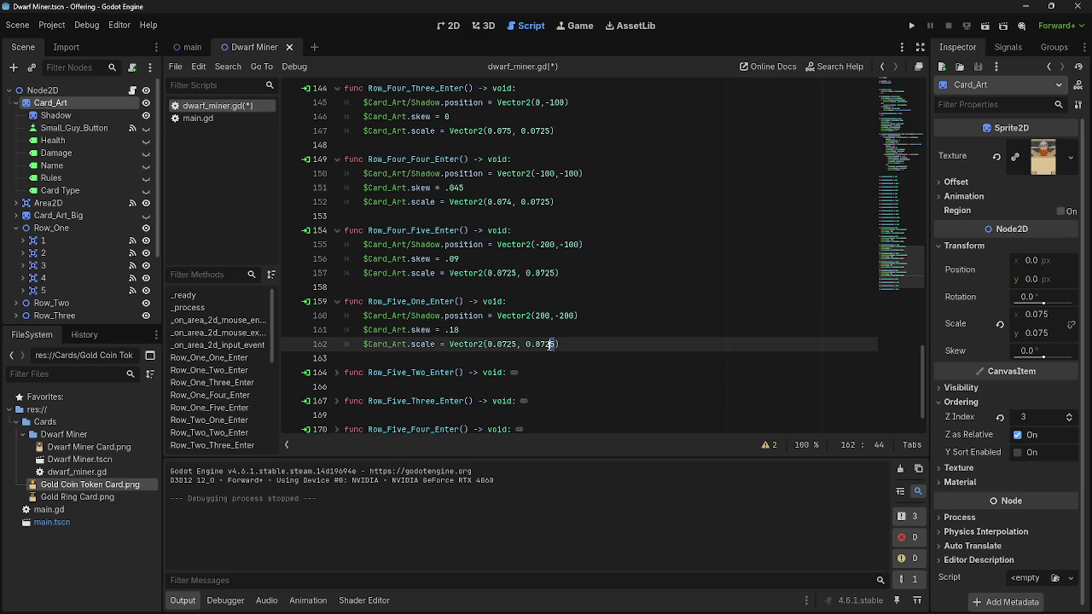
Check the values in Row_One_One, Row_One_Two and Row_One_Three_Enter for reference
scroll(477, 281, up, 15)
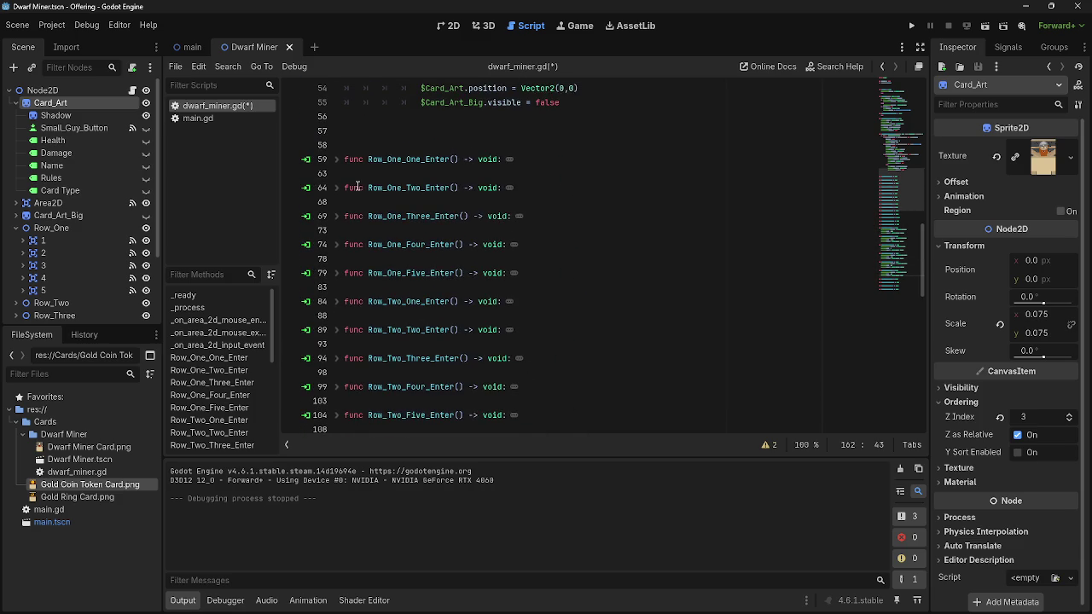
click(338, 164)
click(341, 164)
scroll(340, 221, down, 3)
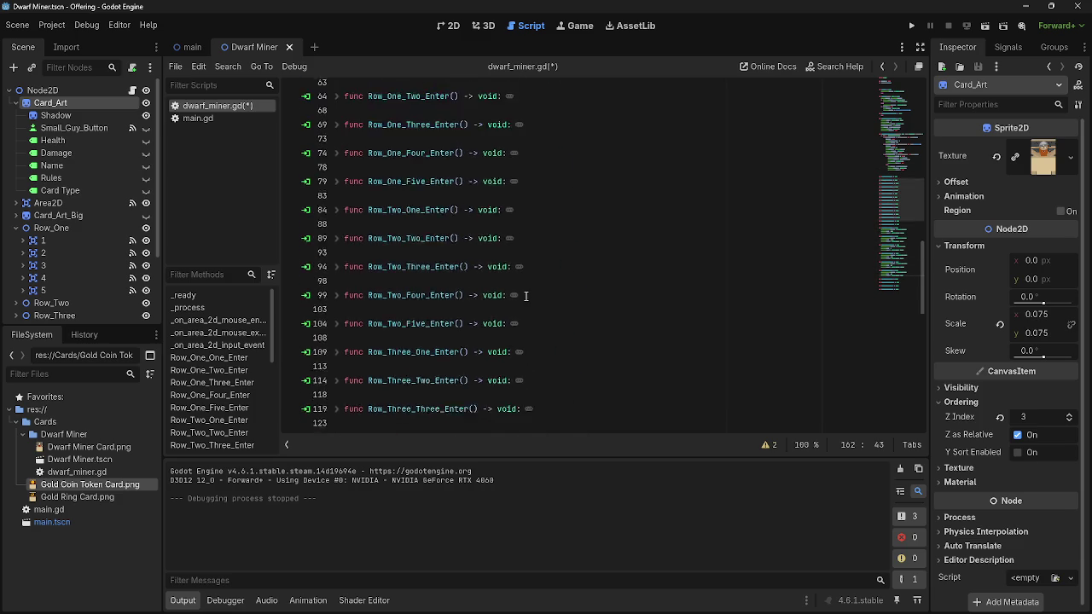
scroll(338, 256, up, 5)
click(337, 277)
click(336, 274)
click(337, 301)
click(337, 301)
scroll(516, 343, down, 8)
scroll(516, 343, down, 10)
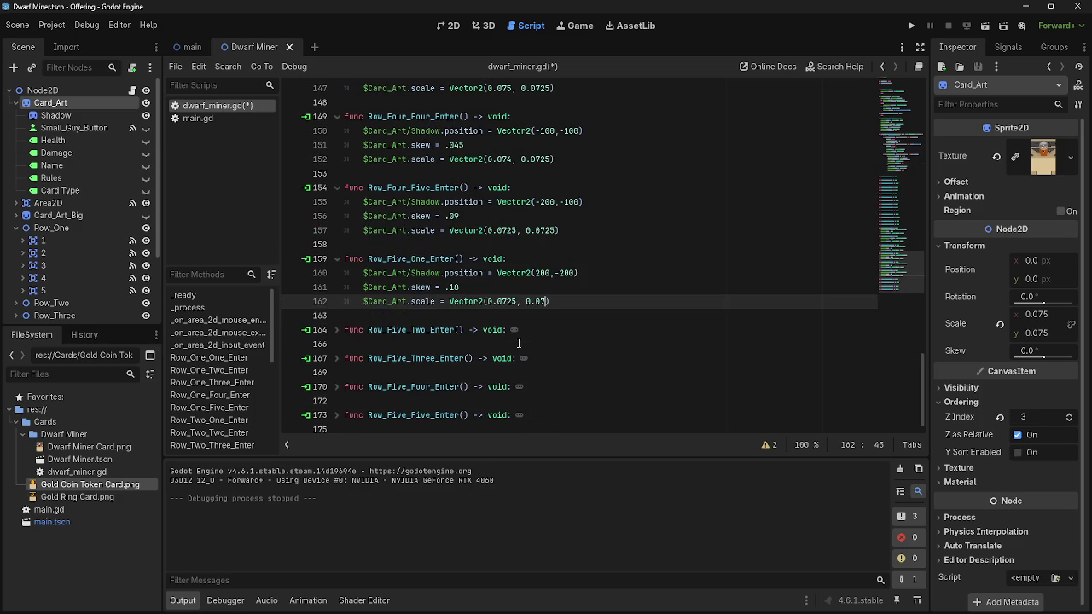
Copy Row_Five_One's skew and scale lines into Row_Five_Two_Enter and set its skew to -.09
click(336, 331)
click(604, 346)
key(Return)
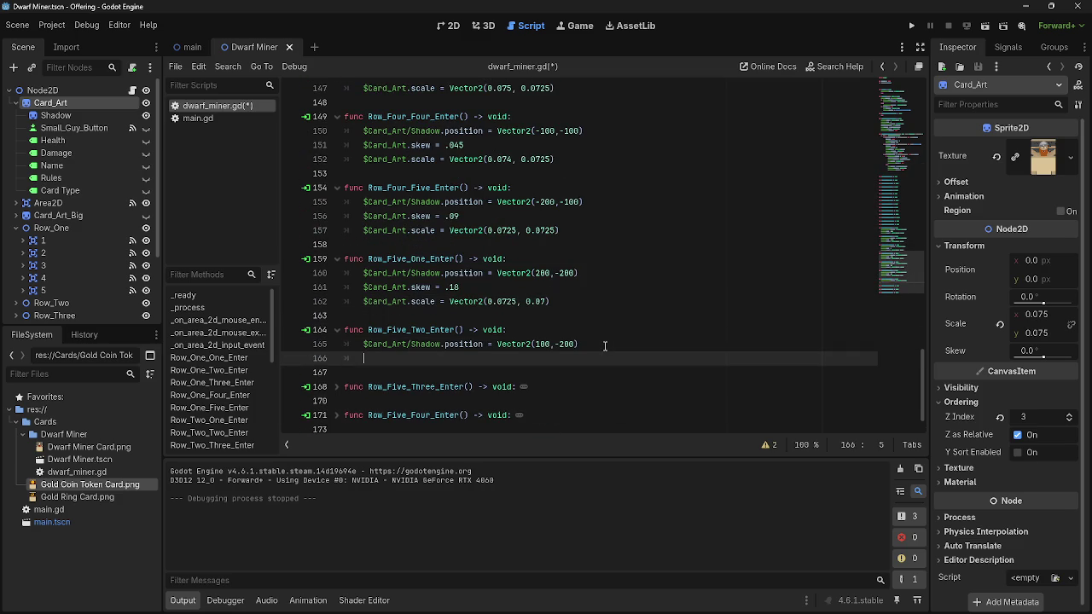
drag(577, 300, 381, 289)
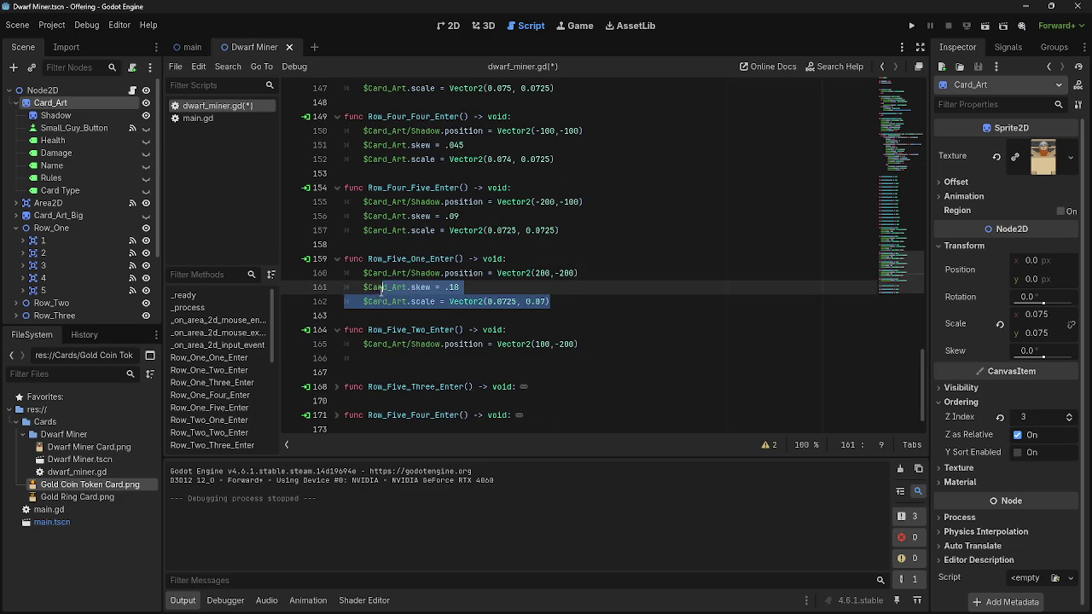
key(ctrl+c)
click(549, 358)
key(ctrl+v)
double_click(453, 359)
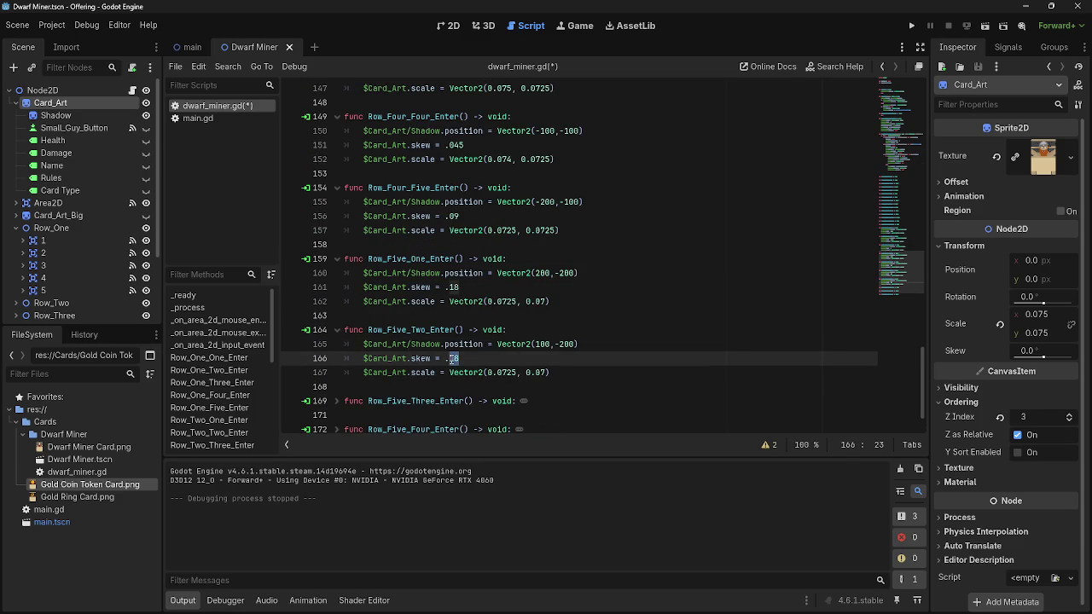
text(09)
scroll(523, 328, down, 1)
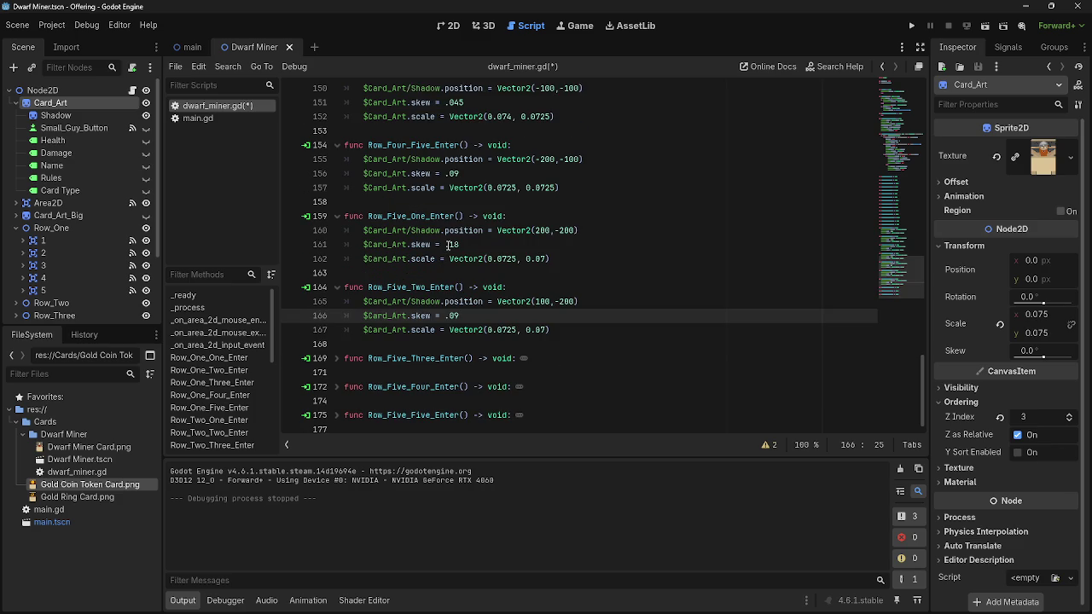
click(446, 244)
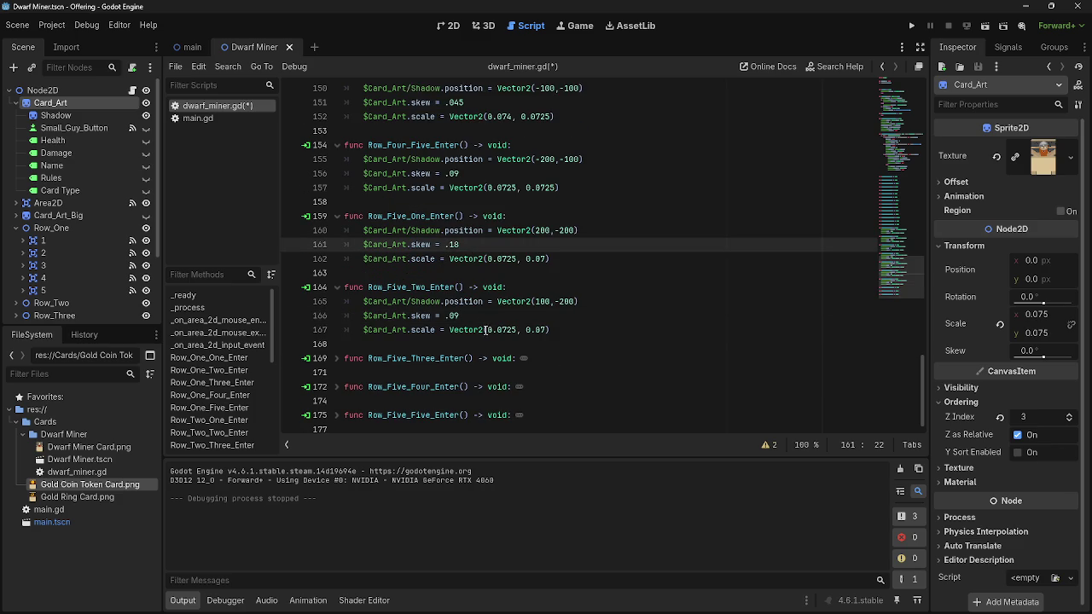
scroll(479, 332, up, 6)
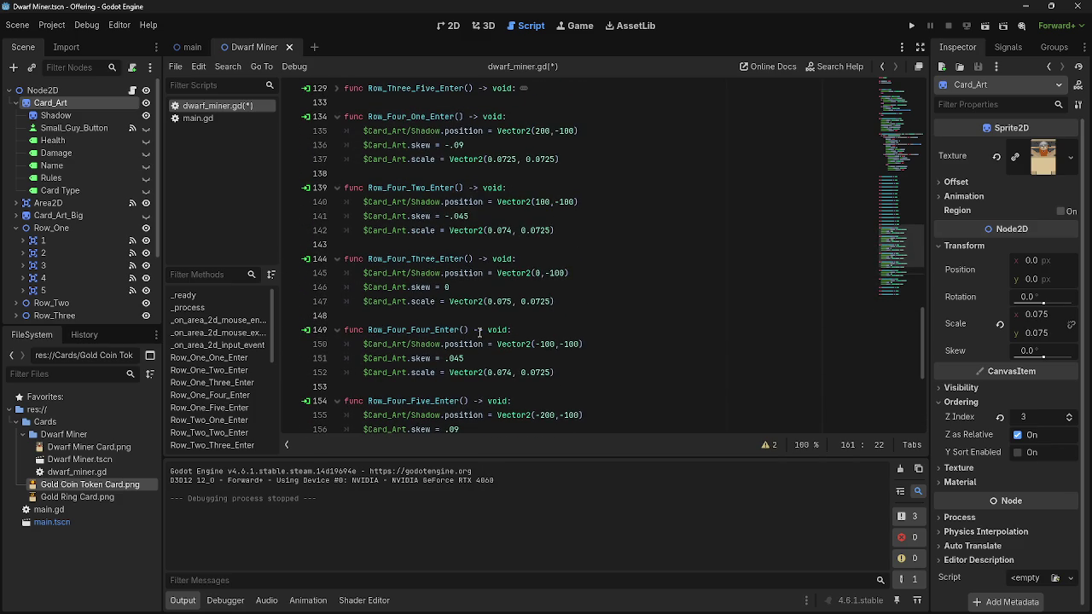
scroll(479, 333, down, 6)
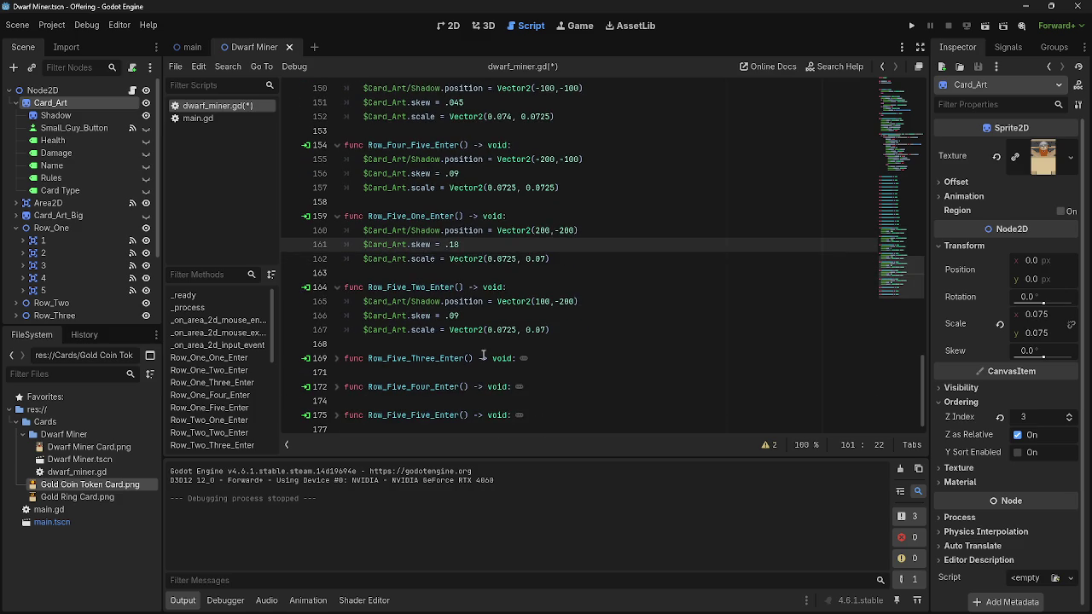
click(445, 316)
text(-)
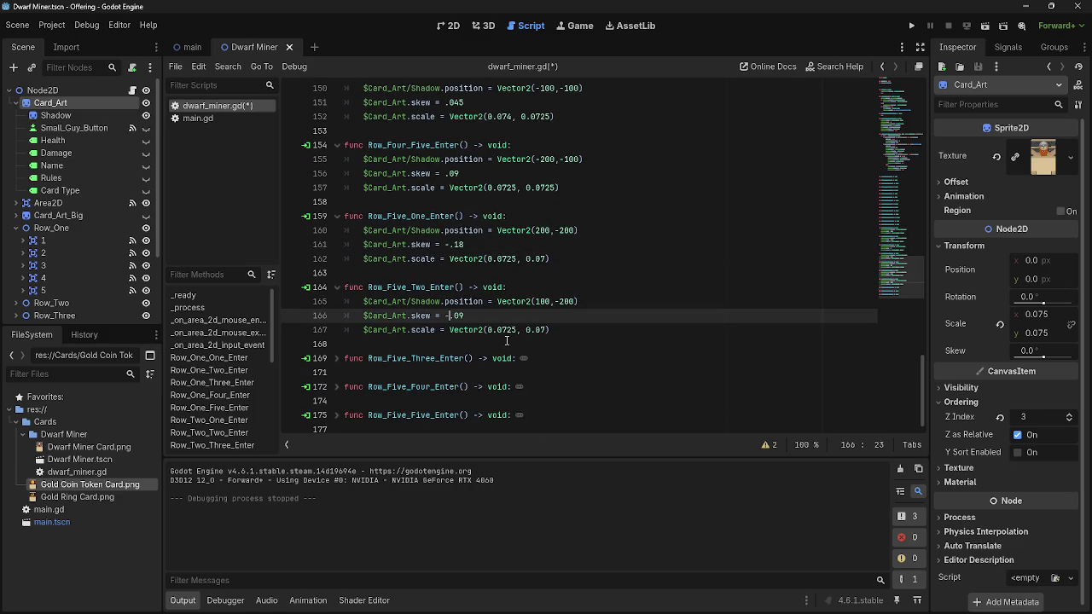
Paste the skew and scale lines into Row_Five_Three_Enter with skew 0
click(337, 359)
click(576, 376)
key(Down)
key(ctrl+v)
double_click(448, 387)
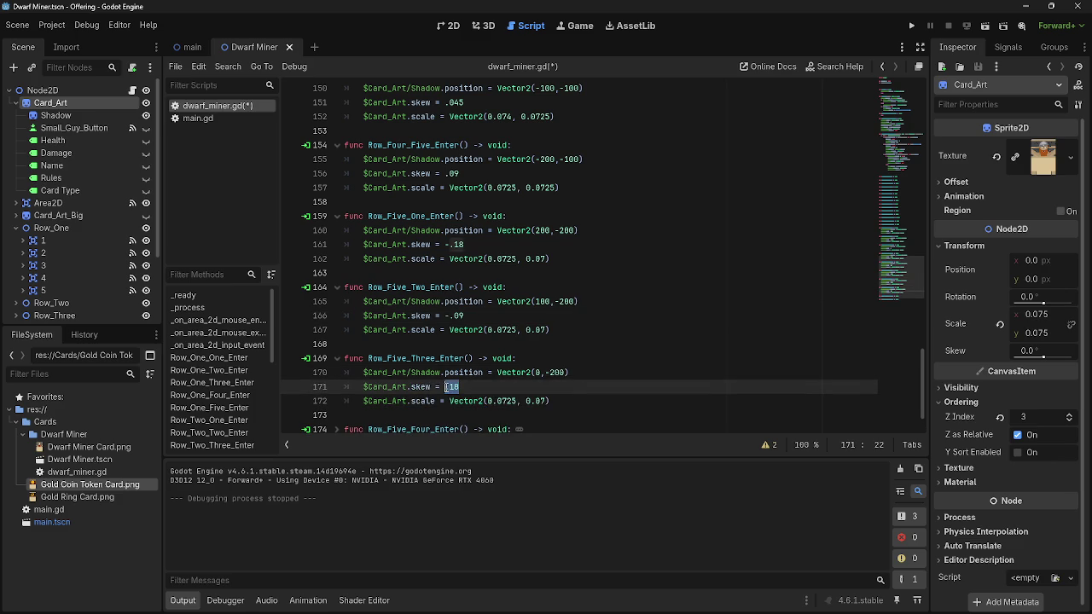
text(0)
Check Row_One_One_Enter and Row_One_Four_Enter values for reference
scroll(530, 352, up, 1)
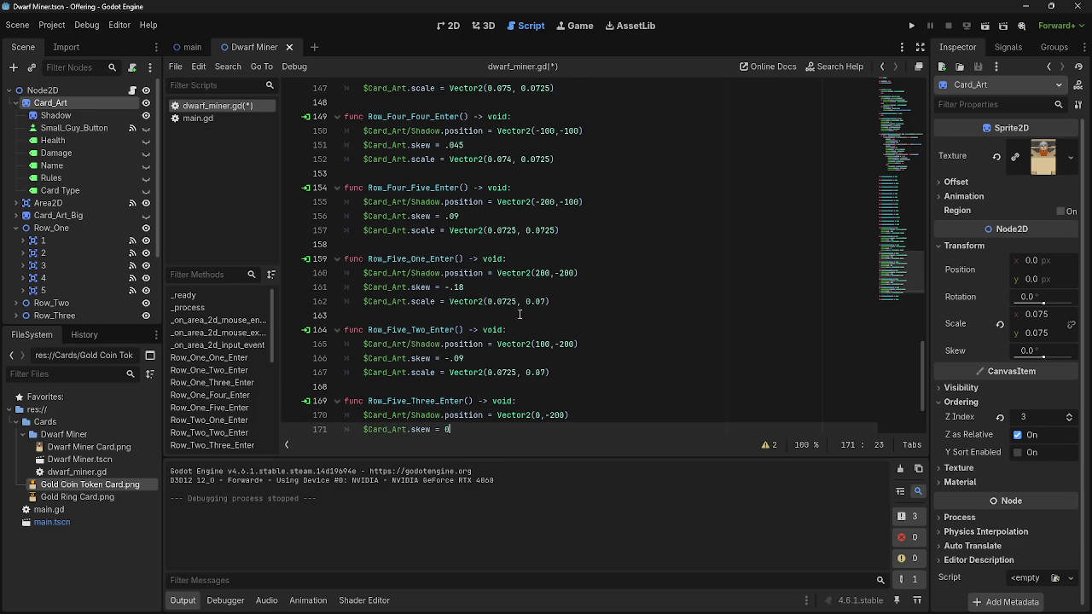
key(ctrl+alt+f)
click(336, 160)
click(337, 159)
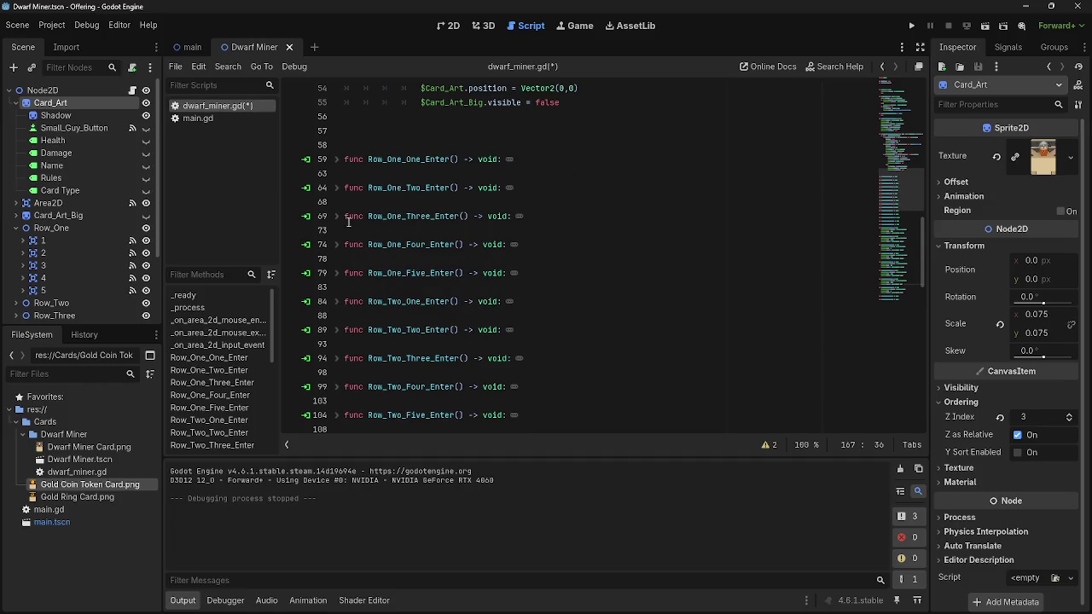
click(337, 245)
click(337, 245)
scroll(599, 324, down, 10)
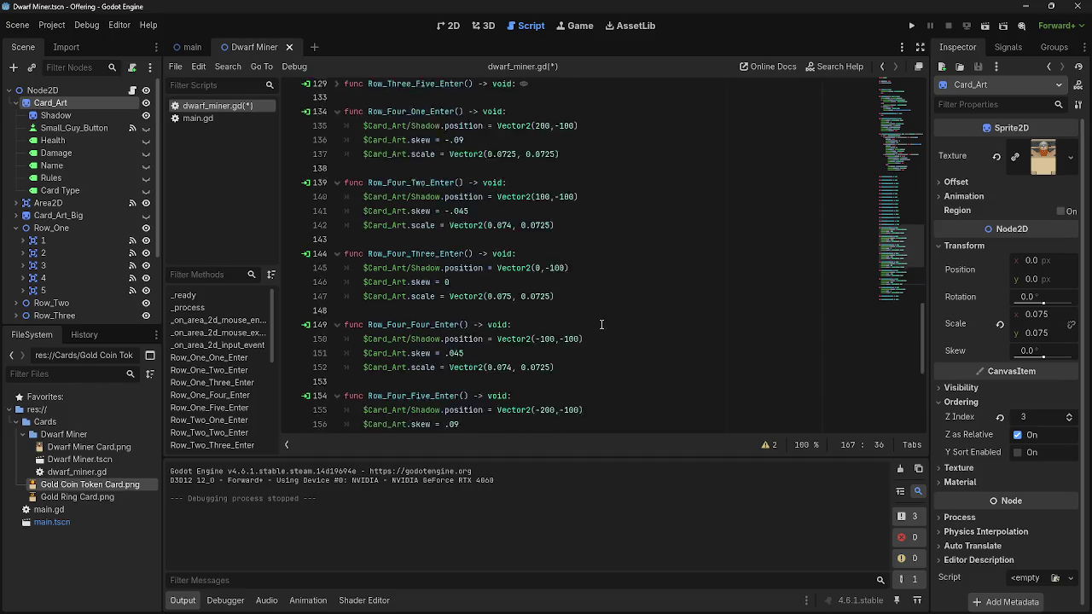
scroll(612, 325, down, 1)
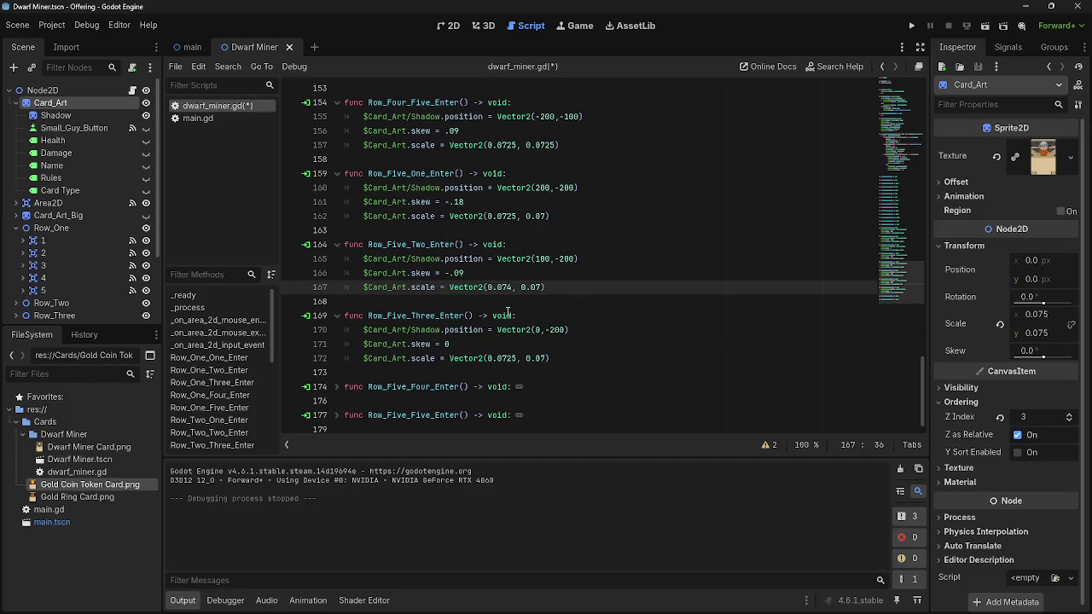
Add skew .09 and scale Vector2(0.074, 0.07) to Row_Five_Four_Enter
click(346, 388)
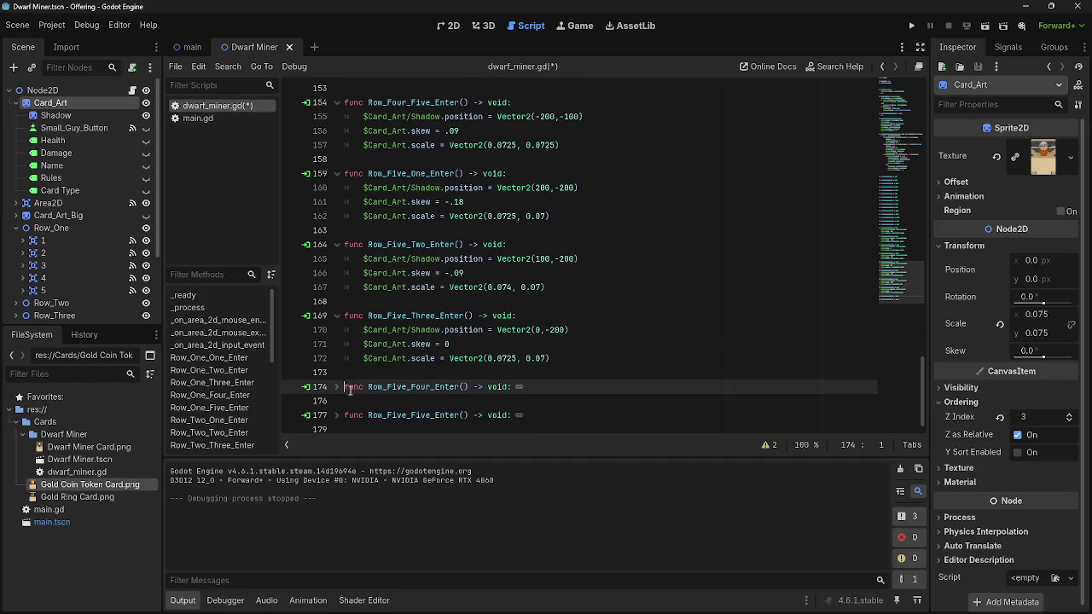
click(337, 386)
click(601, 401)
key(Return)
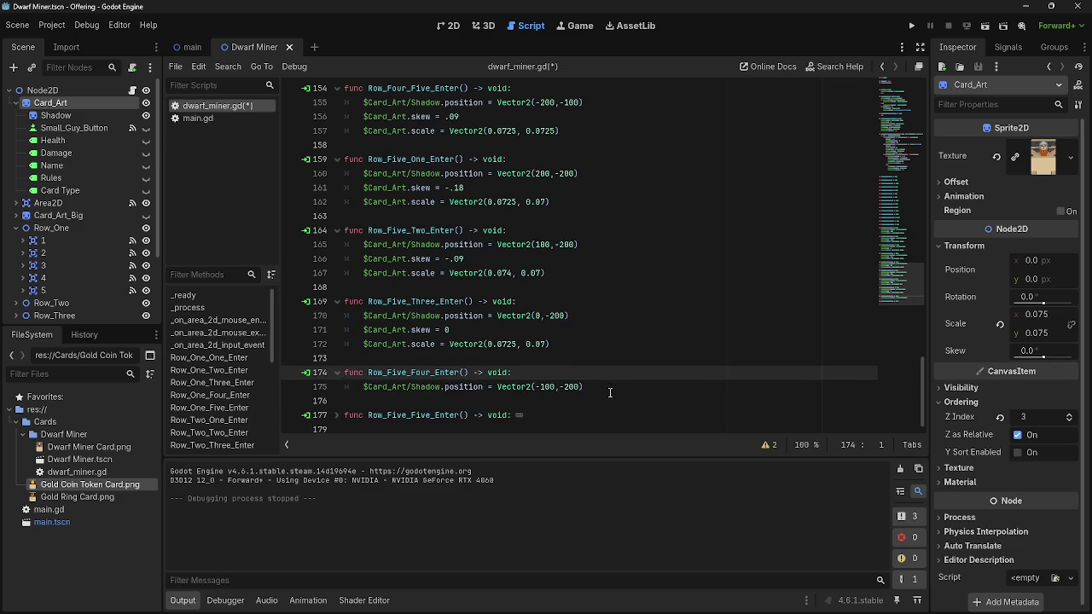
key(ctrl+v)
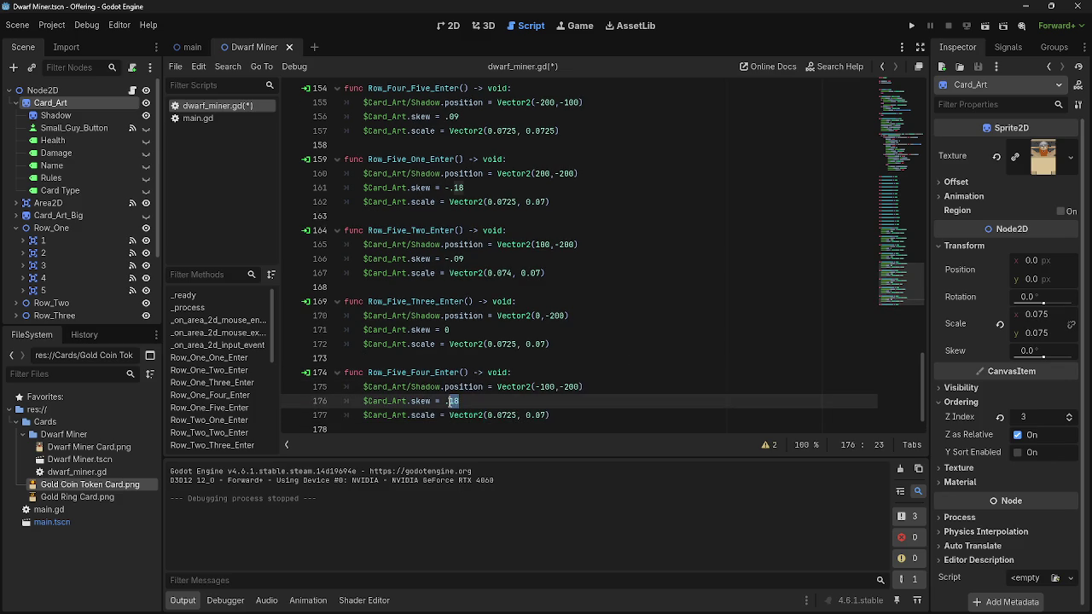
click(570, 414)
scroll(560, 407, down, 1)
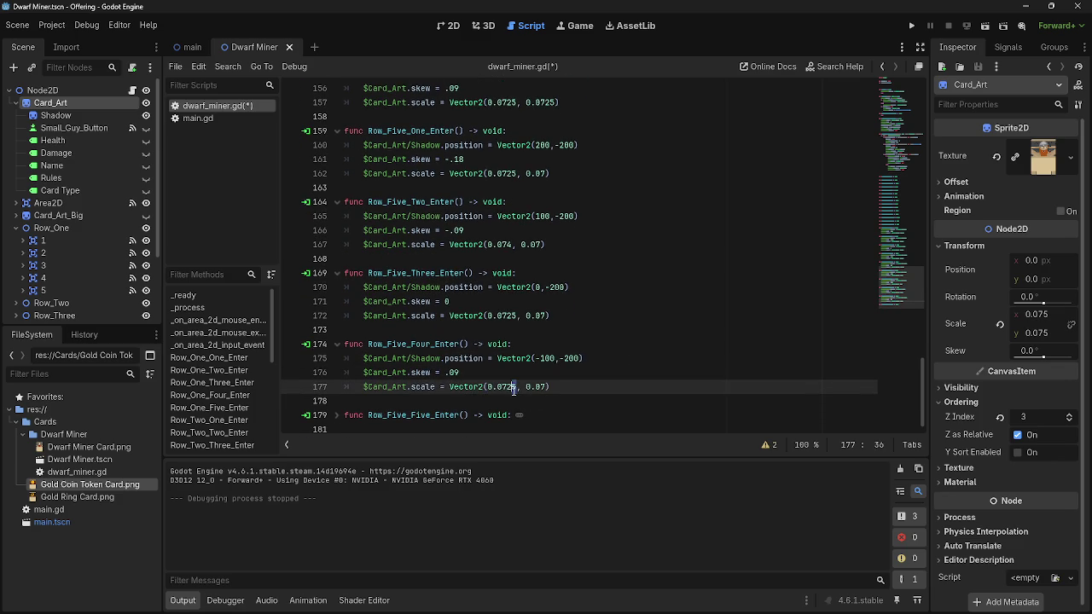
text(4)
key(End)
Paste the skew and scale lines into Row_Five_Five_Enter and set Row_Five_Three's x-scale to 0.075
click(337, 414)
scroll(511, 416, down, 1)
click(603, 415)
key(Return)
key(ctrl+v)
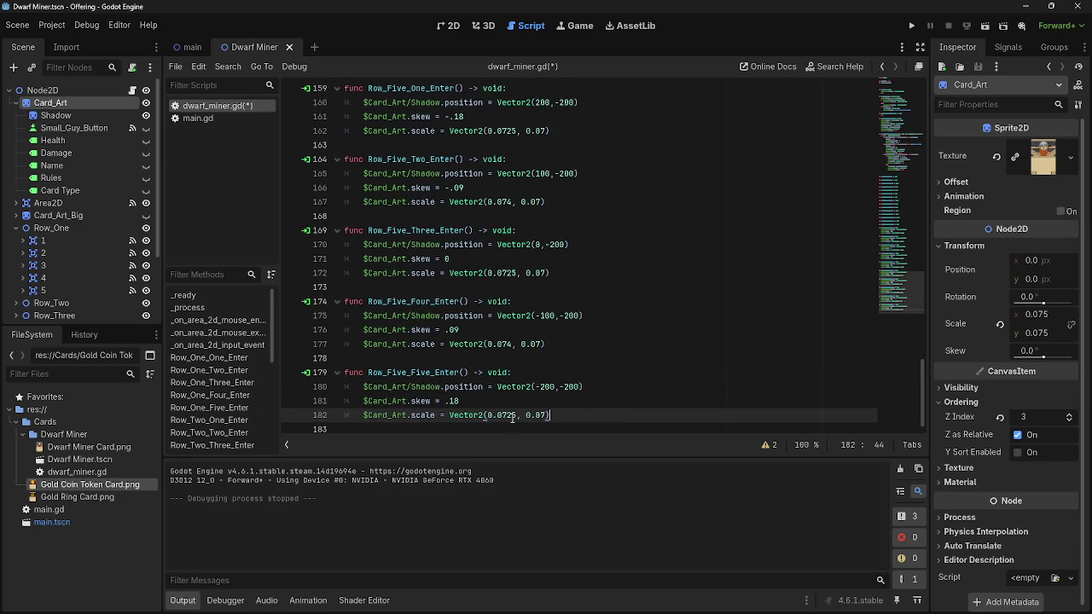
key(End)
scroll(514, 259, up, 1)
click(514, 316)
key(BackSpace)
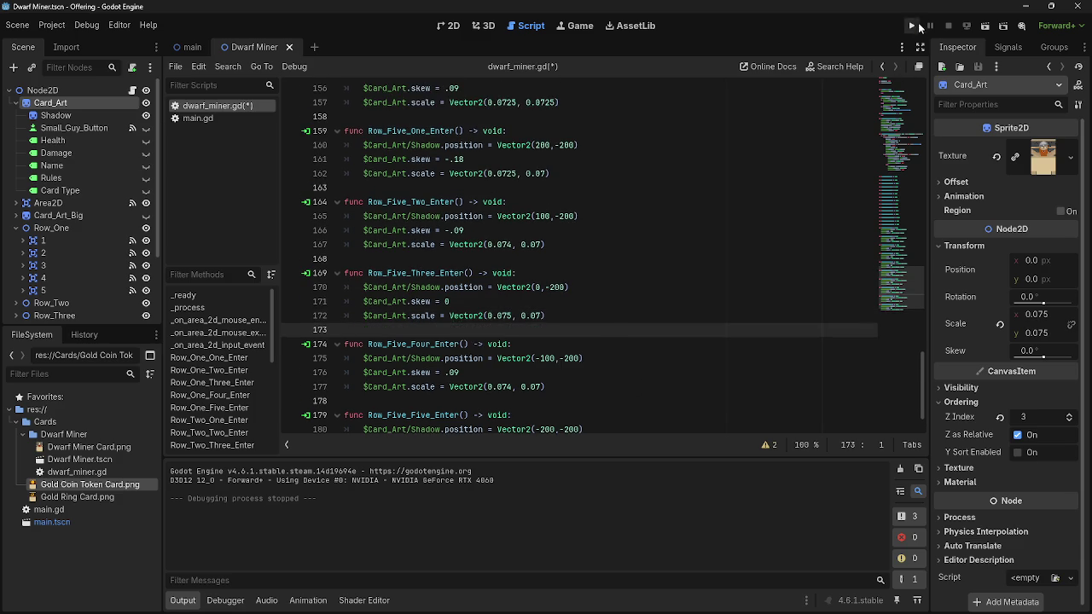
Run the game and drag the card onto the board to test the hover tilt
click(911, 26)
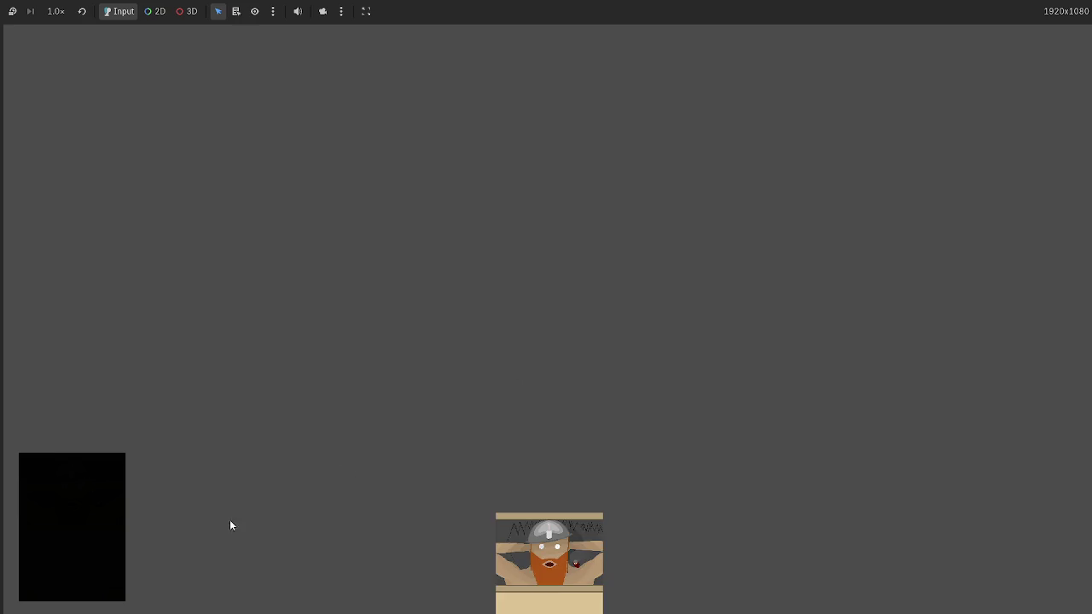
drag(551, 554, 470, 353)
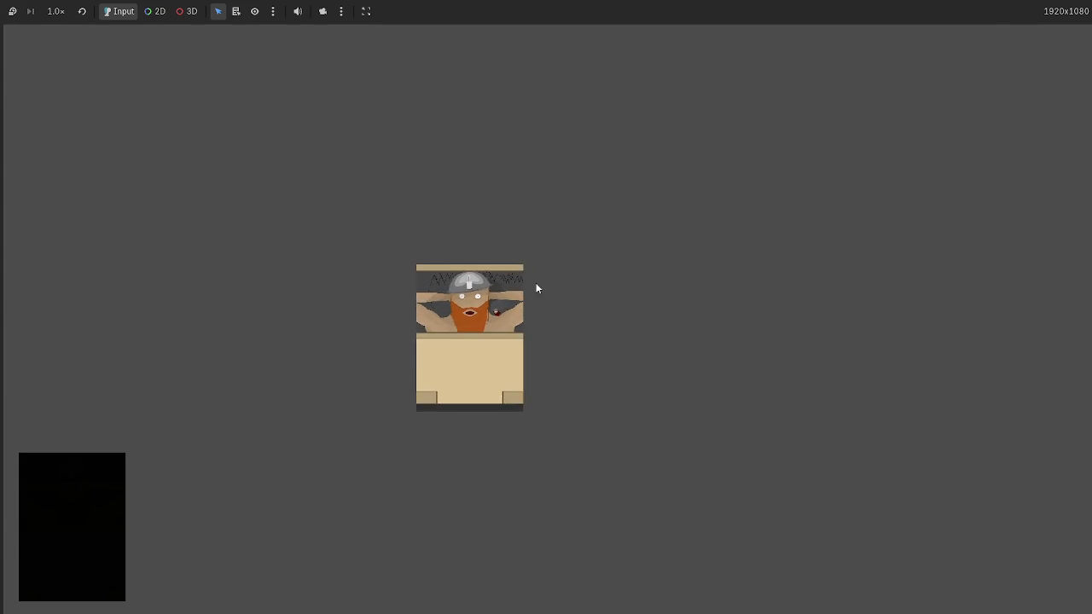
key(alt+Tab)
In the 2D view, scale the root Node2D up to 2.5
click(452, 26)
scroll(521, 178, down, 3)
click(42, 109)
drag(1044, 234, 1073, 235)
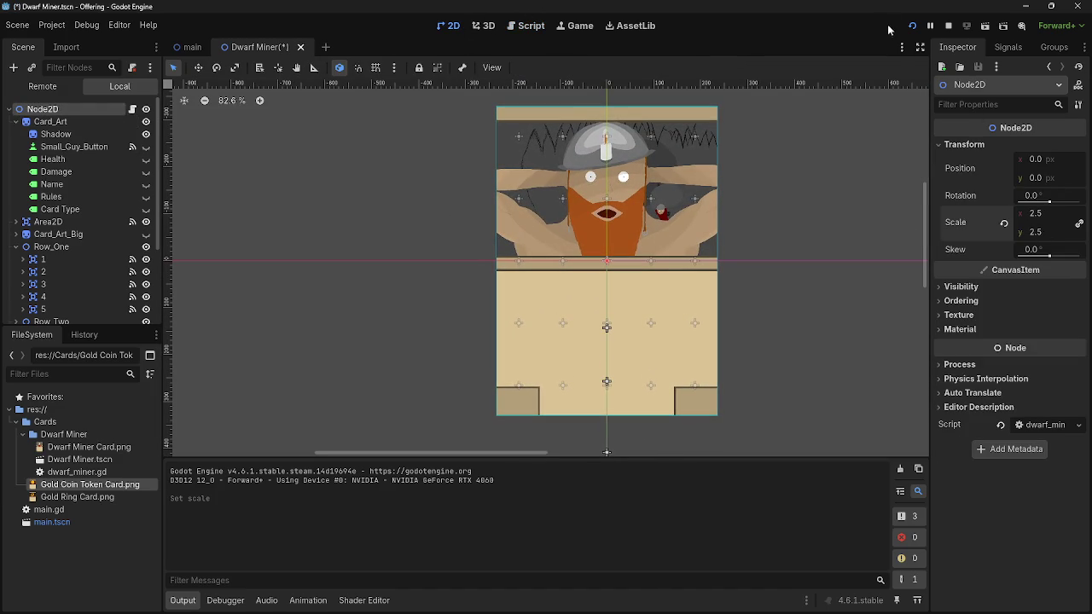
Reset the root Node2D scale to 1, retest the card in the game, then select Card_Art
click(912, 26)
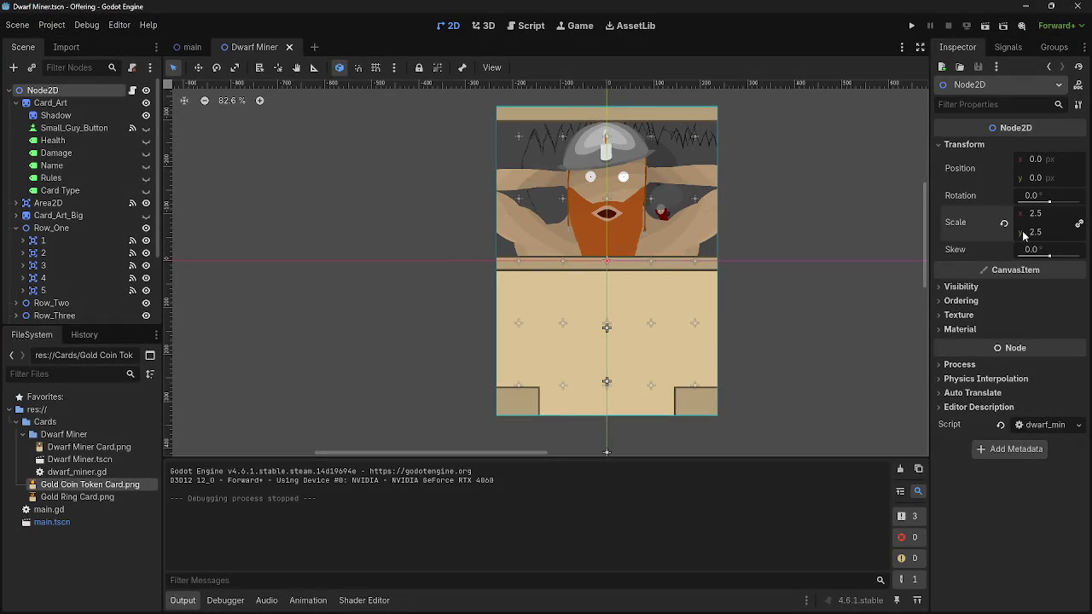
click(1004, 224)
click(916, 27)
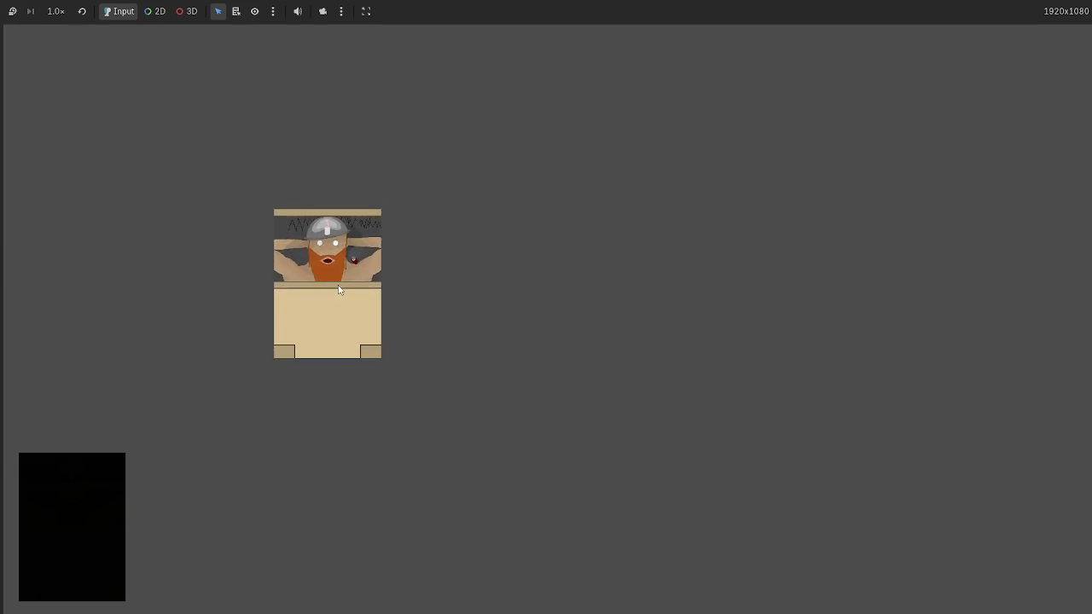
key(F8)
click(51, 102)
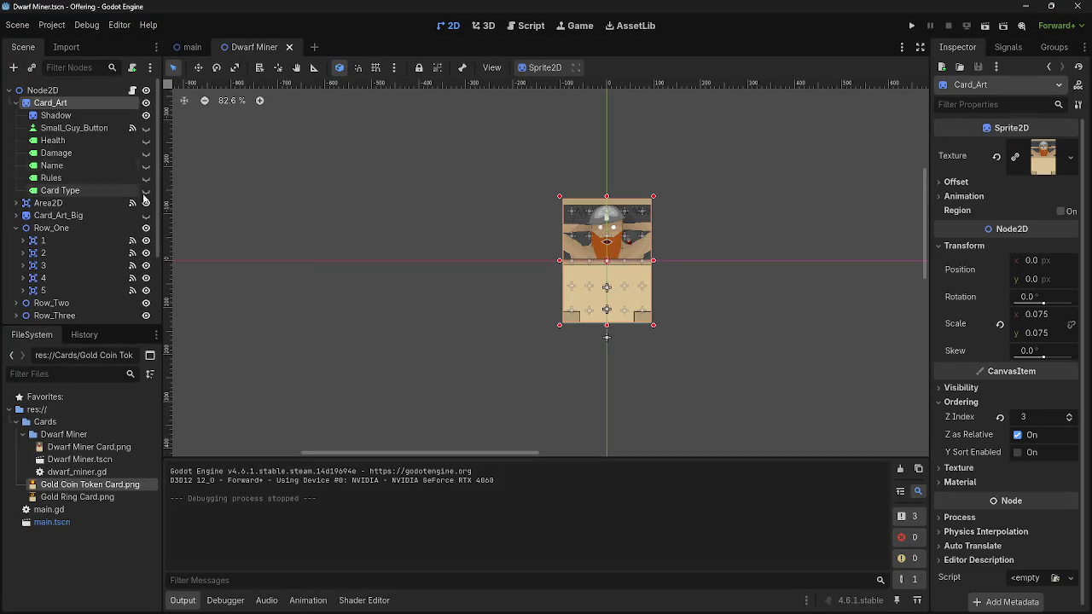